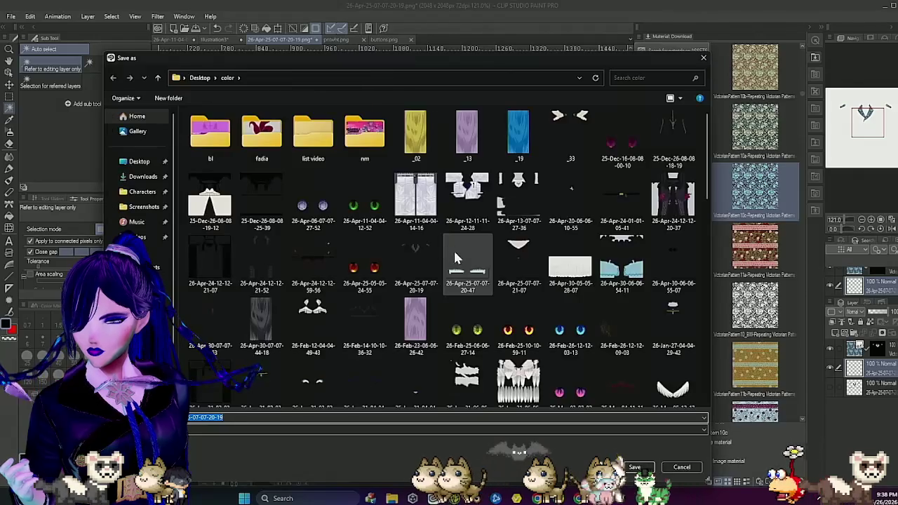
# Step: Save the lapel texture as bljack.png in bi.Materials, accepting flattened layers
pyautogui.press('BackSpace')
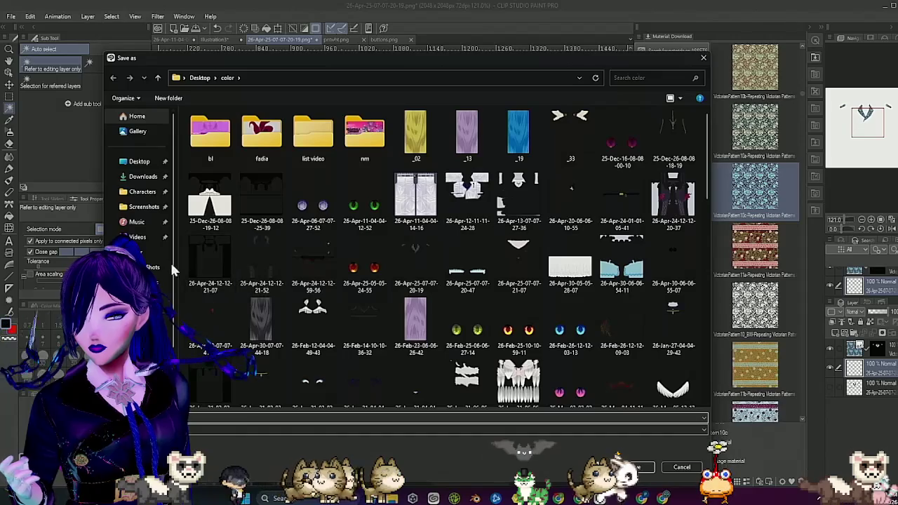
pyautogui.click(158, 283)
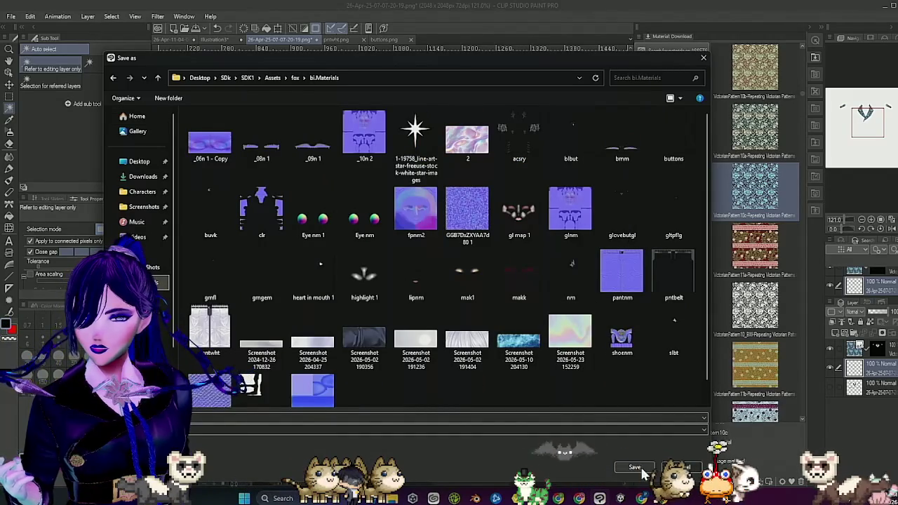
pyautogui.click(635, 468)
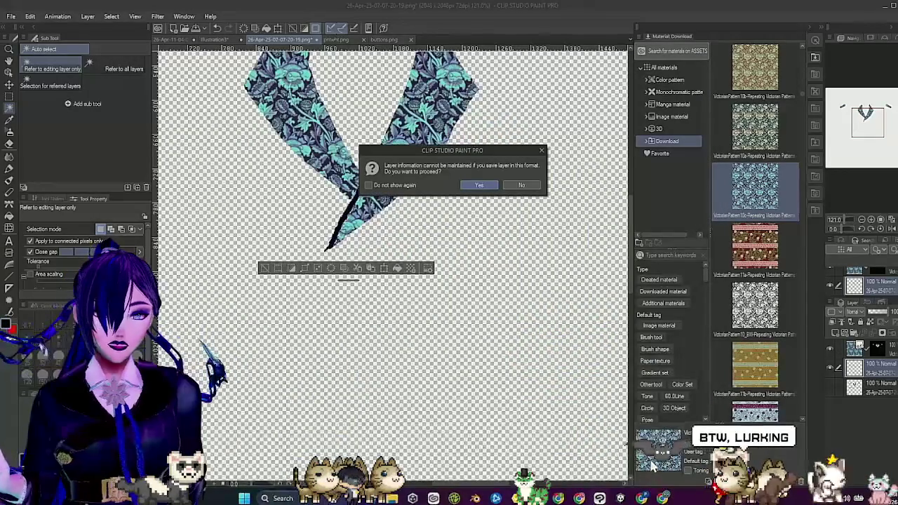
pyautogui.click(480, 186)
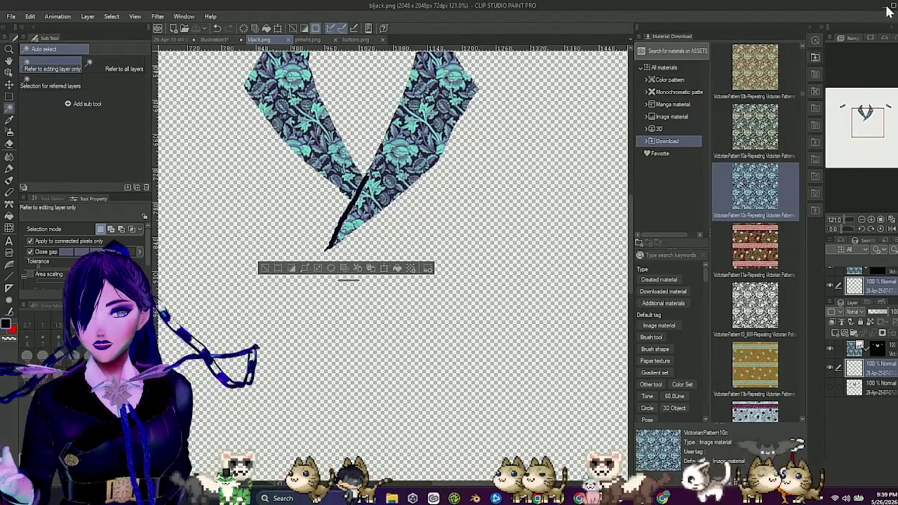
pyautogui.click(886, 6)
# Step: In Unity, scroll the Inspector and Project grid to find the new bljack texture in bi.Materials
pyautogui.click(886, 8)
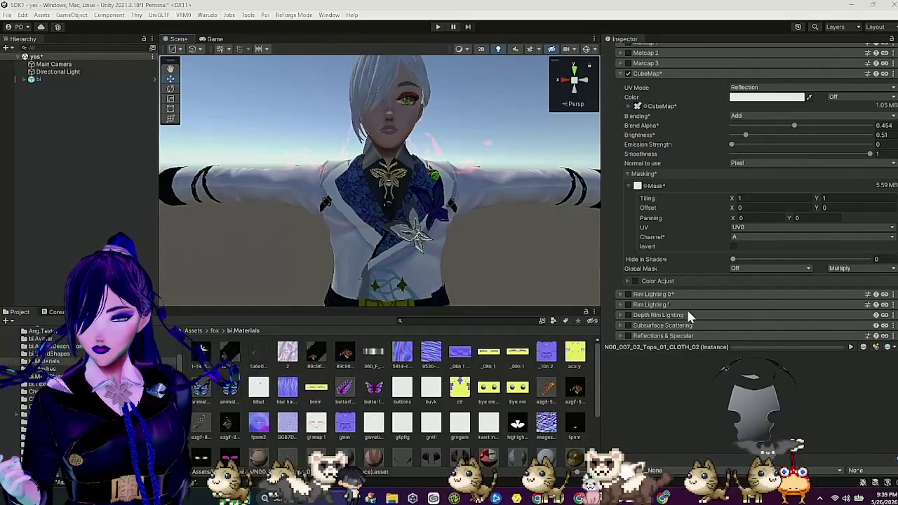
pyautogui.scroll(-1, 542, 364)
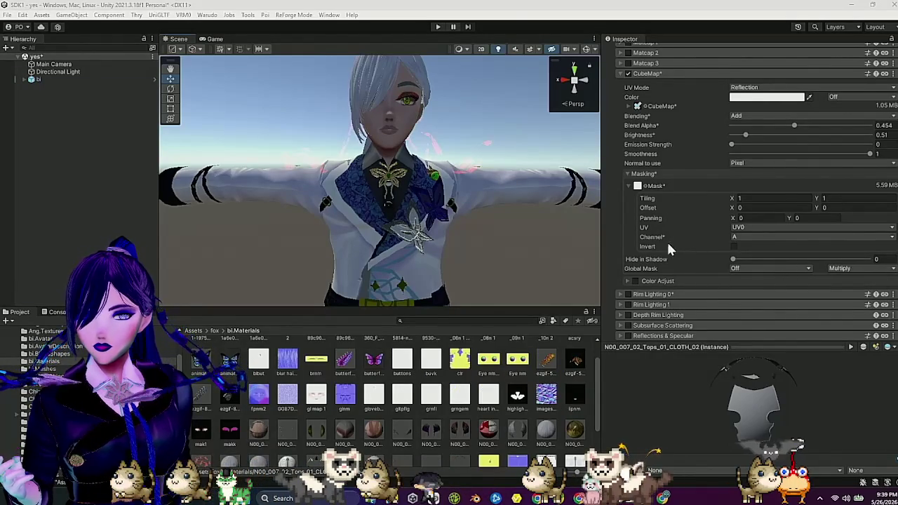
pyautogui.scroll(5, 666, 242)
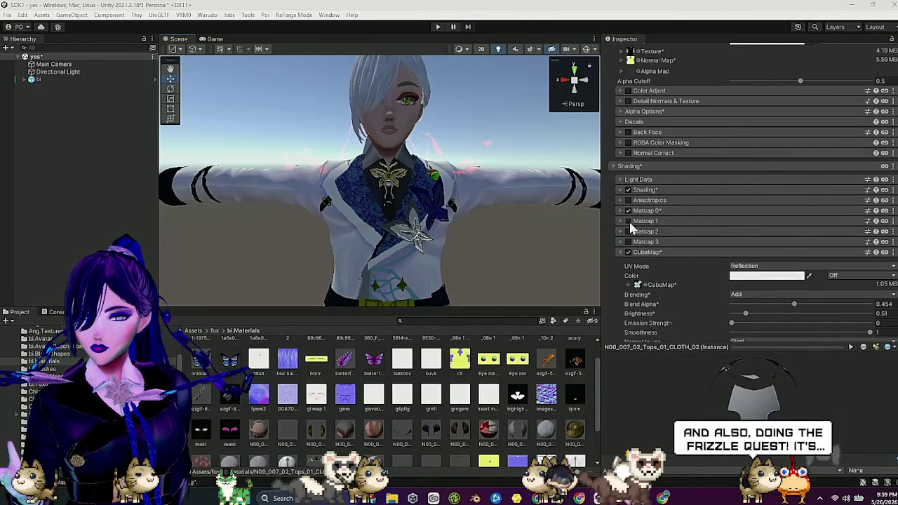
pyautogui.click(630, 223)
pyautogui.click(630, 223)
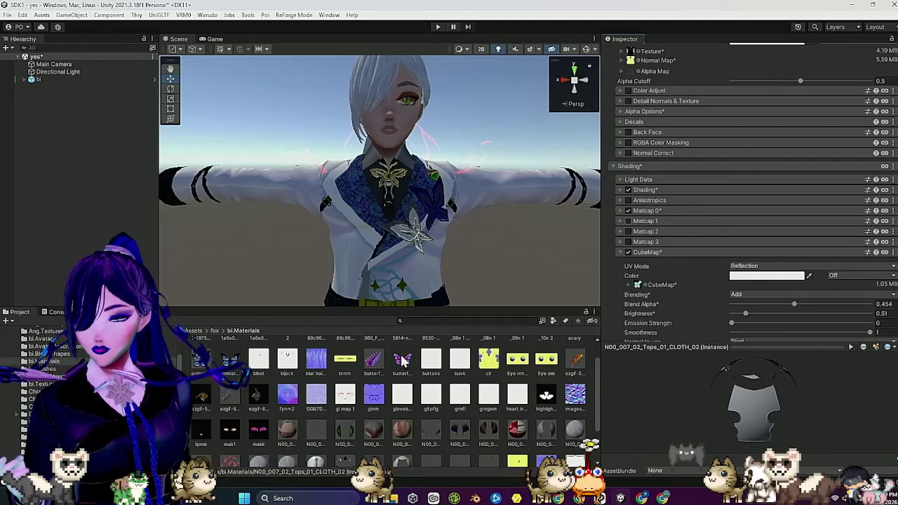
pyautogui.scroll(-3, 408, 377)
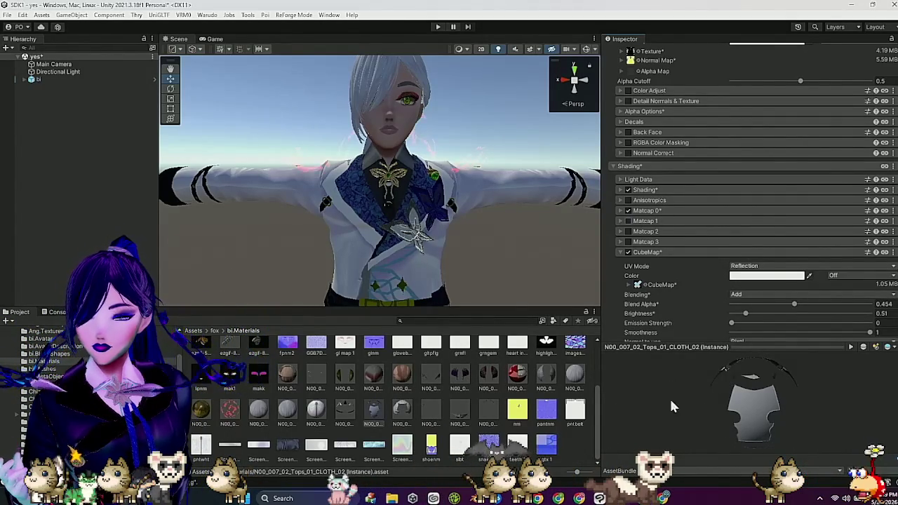
# Step: Select the N00_007_02_Tops_01_CLOTH_01 material and rotate its preview
pyautogui.click(315, 409)
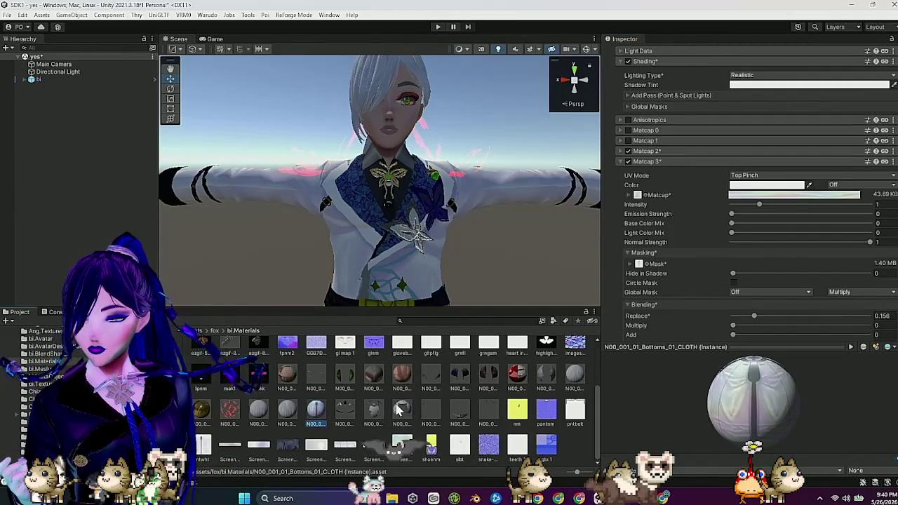
pyautogui.click(345, 410)
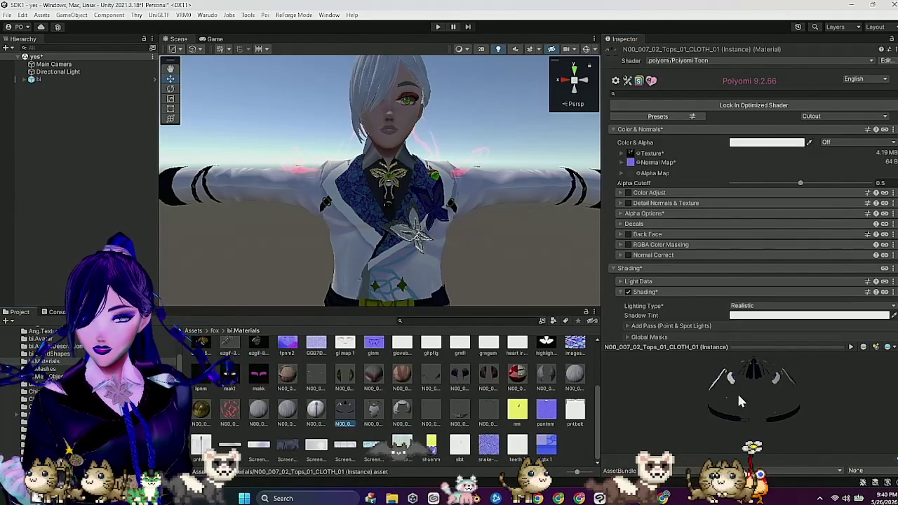
pyautogui.moveTo(737, 391); pyautogui.dragTo(809, 388)
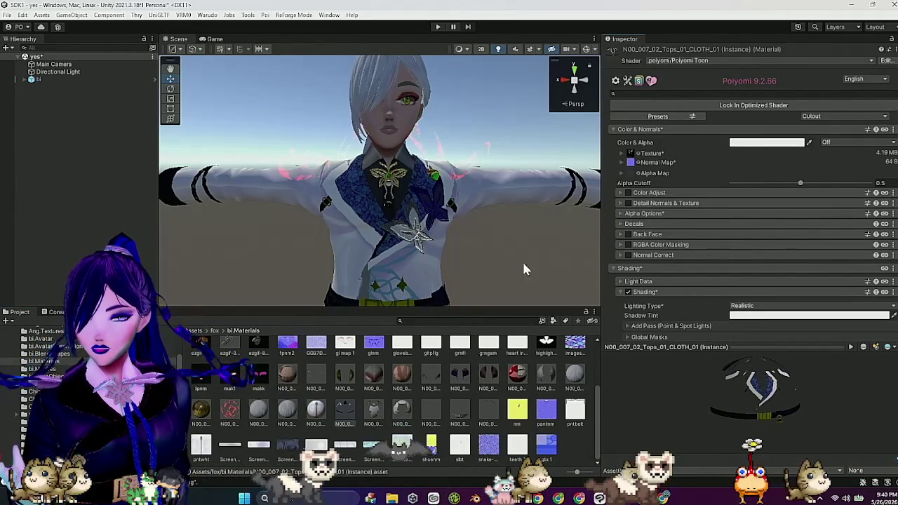
pyautogui.scroll(-1, 675, 233)
pyautogui.scroll(-1, 675, 234)
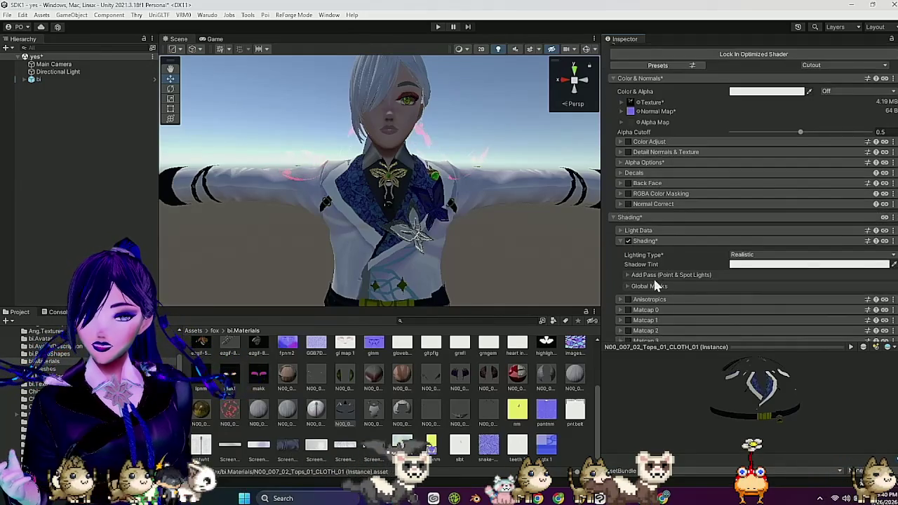
pyautogui.scroll(-3, 647, 298)
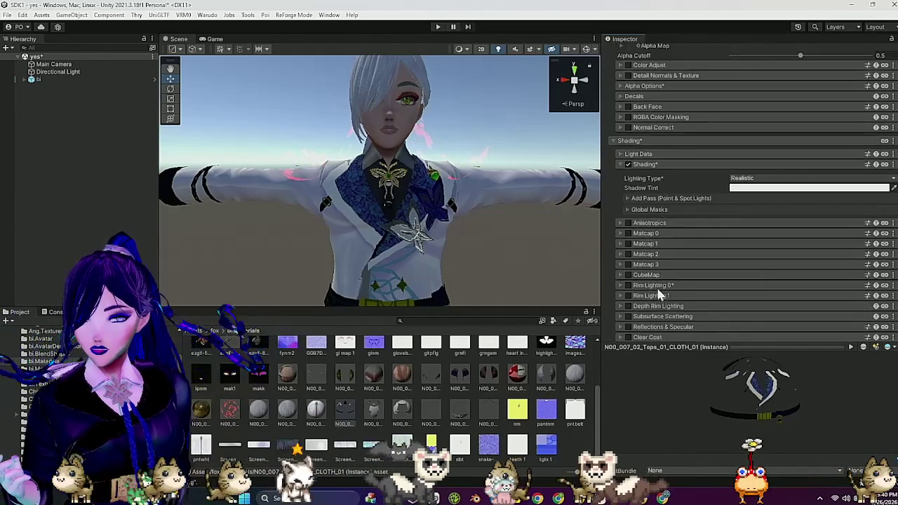
# Step: Enable Matcap 1 and set its UV Mode to Gradient
pyautogui.click(629, 244)
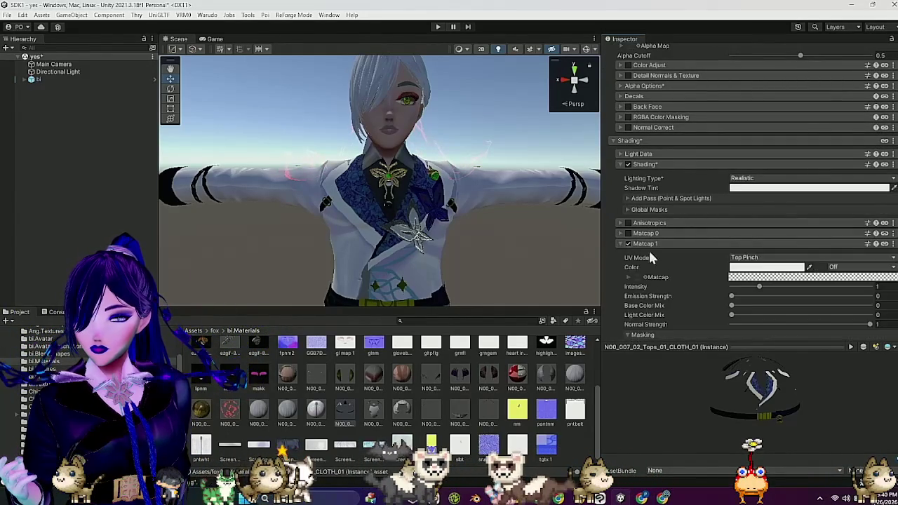
pyautogui.click(756, 257)
pyautogui.click(757, 300)
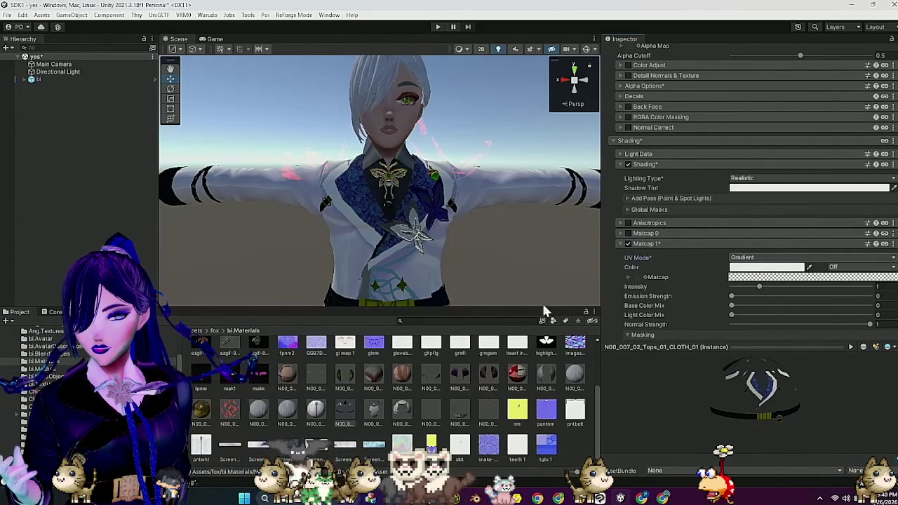
pyautogui.scroll(-4, 675, 281)
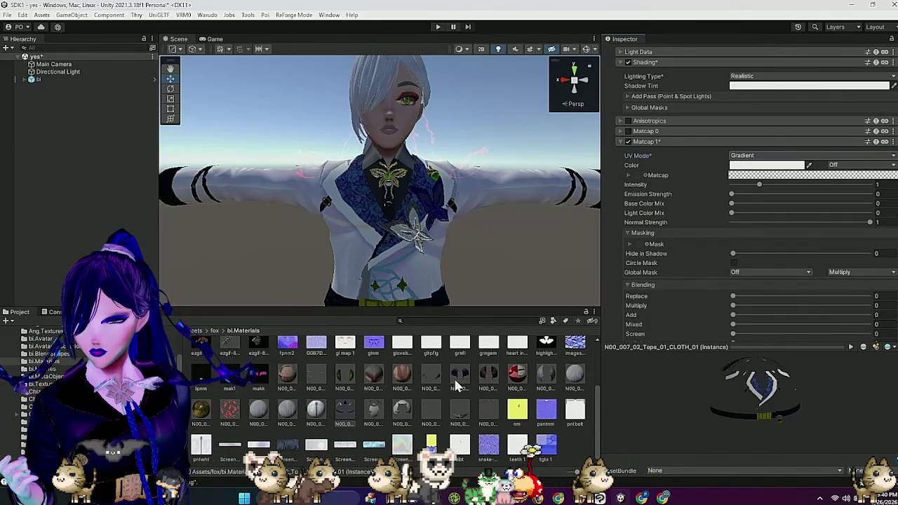
pyautogui.scroll(1, 455, 384)
pyautogui.scroll(1, 481, 386)
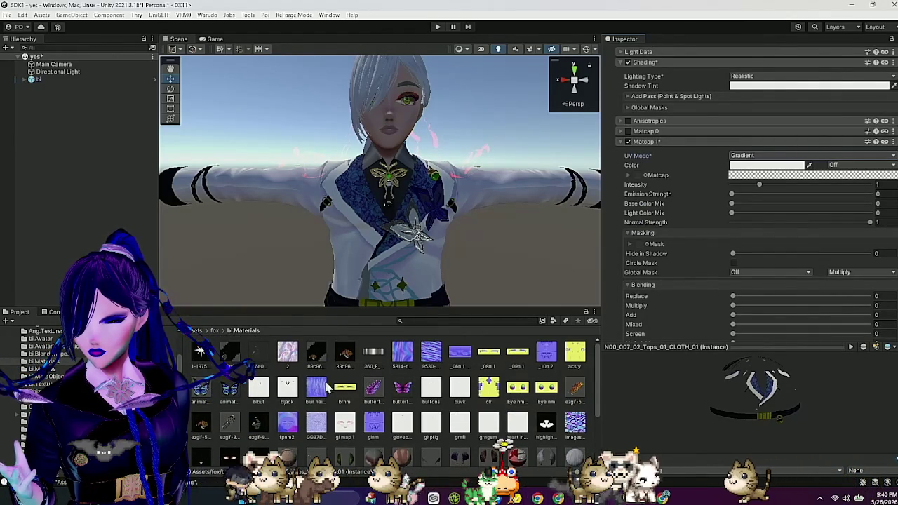
# Step: Assign a mask texture to Matcap 1 and switch it to linear colour
pyautogui.moveTo(304, 393); pyautogui.dragTo(641, 250)
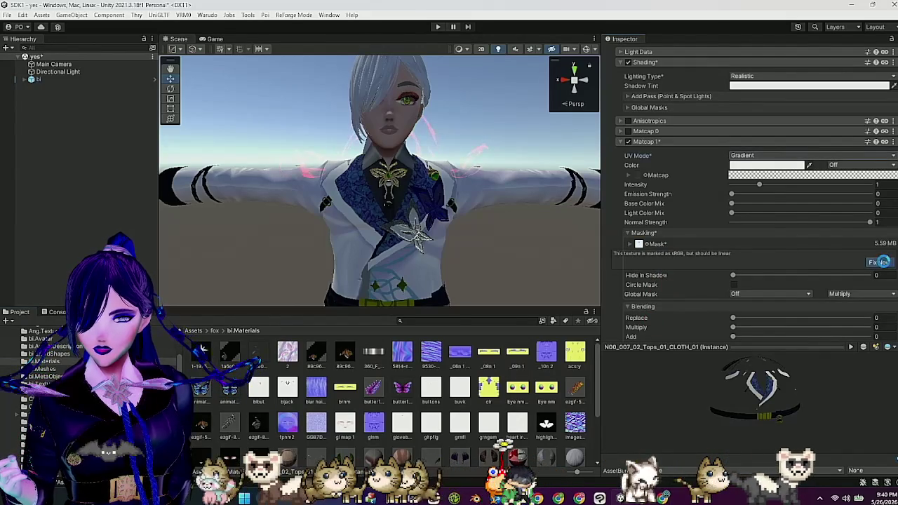
pyautogui.click(880, 262)
pyautogui.click(636, 247)
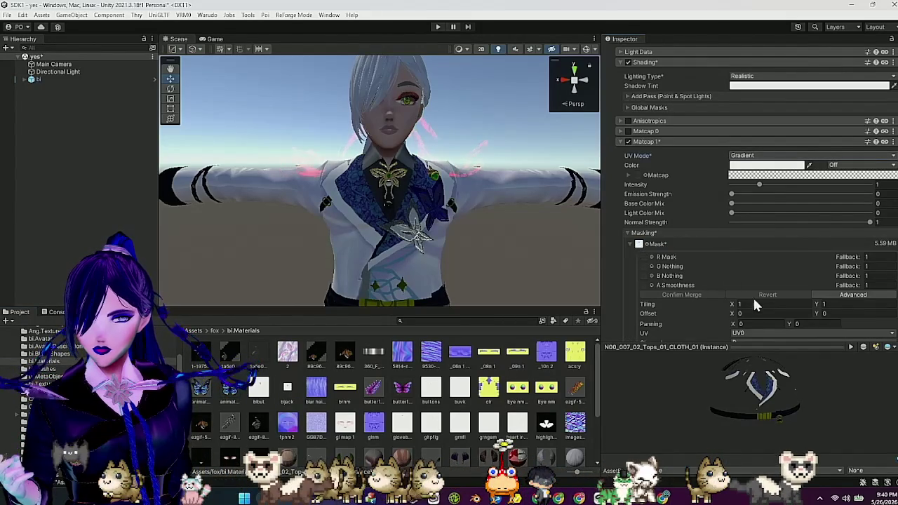
pyautogui.scroll(-3, 753, 296)
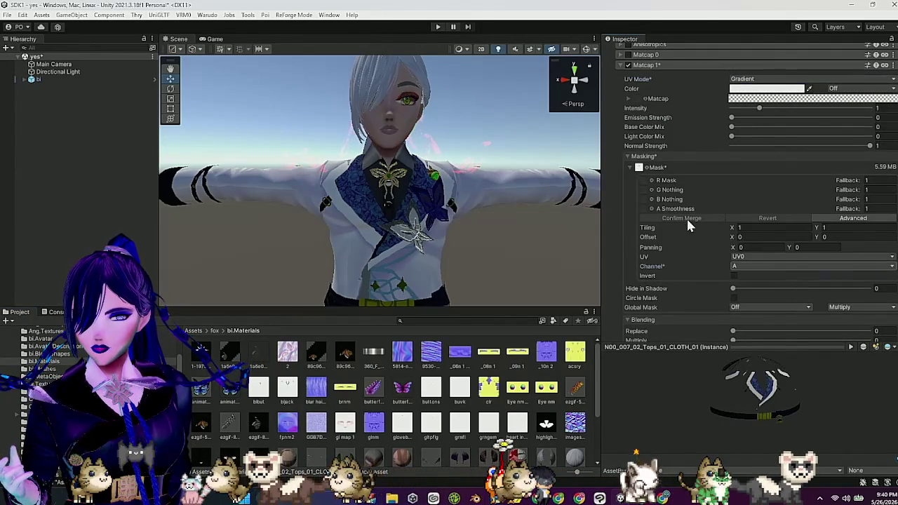
pyautogui.moveTo(742, 123)
pyautogui.mouseDown()
pyautogui.moveTo(815, 117)
pyautogui.moveTo(655, 125)
pyautogui.moveTo(635, 112)
pyautogui.mouseUp()
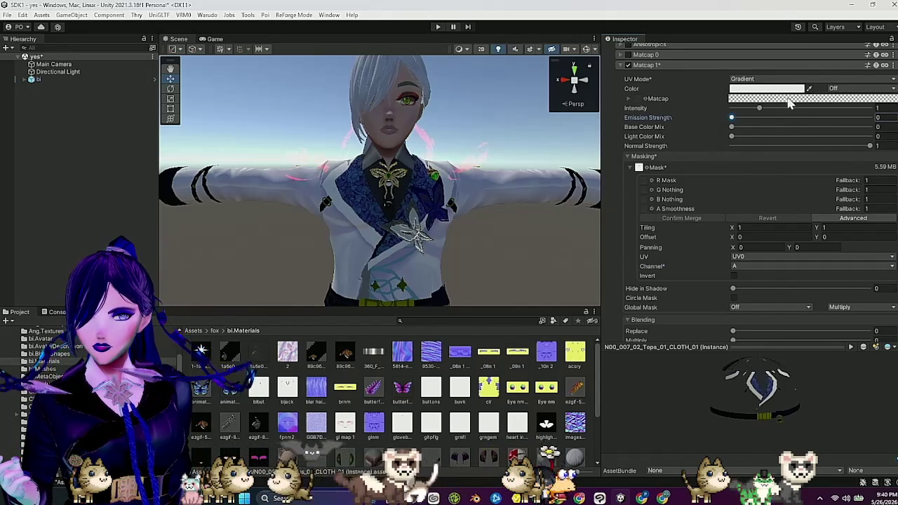
# Step: Apply a blue preset gradient to Matcap 1 and fix its colour-space warning
pyautogui.click(790, 102)
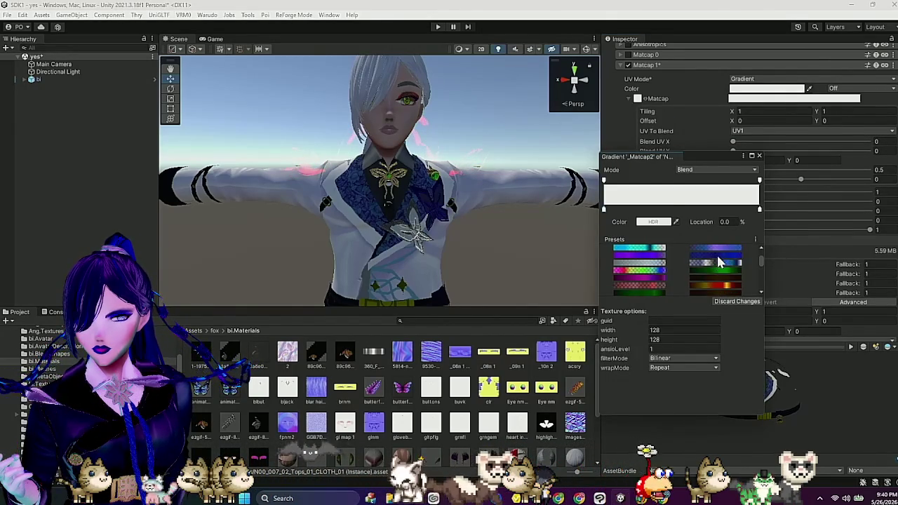
pyautogui.click(718, 257)
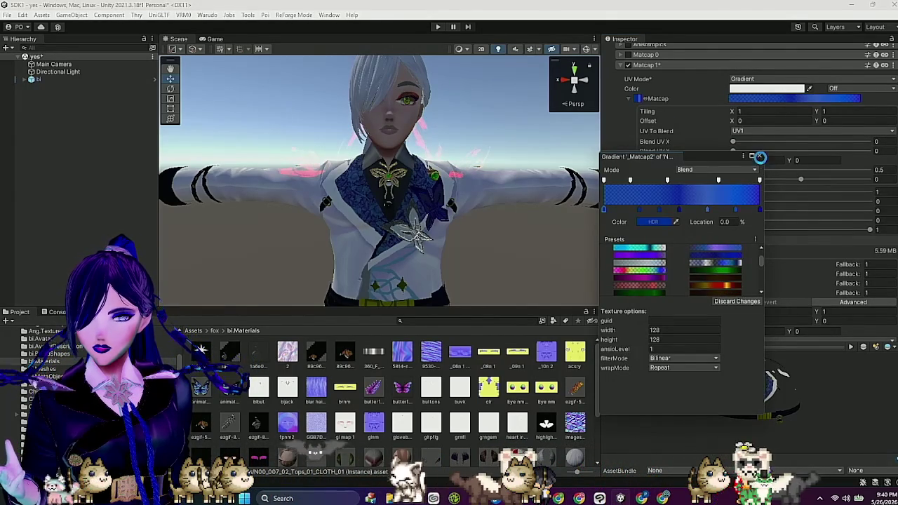
pyautogui.click(758, 156)
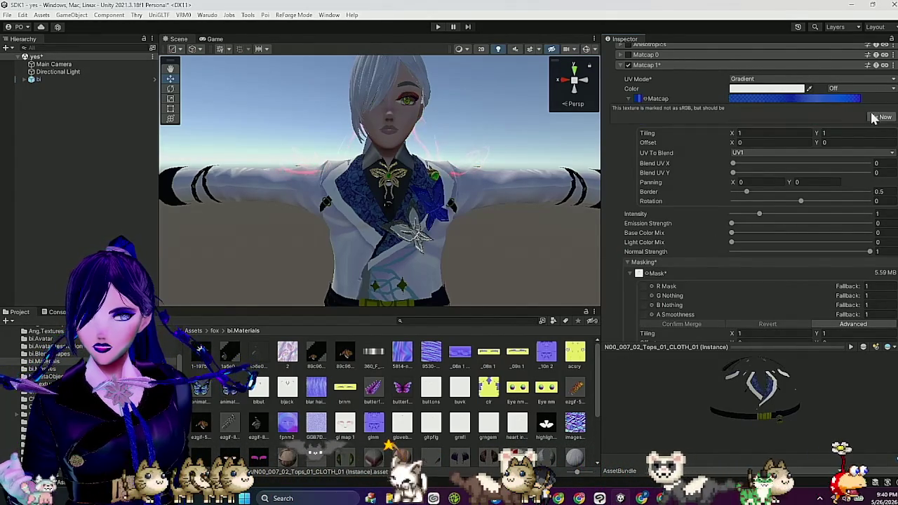
pyautogui.click(877, 117)
pyautogui.click(686, 64)
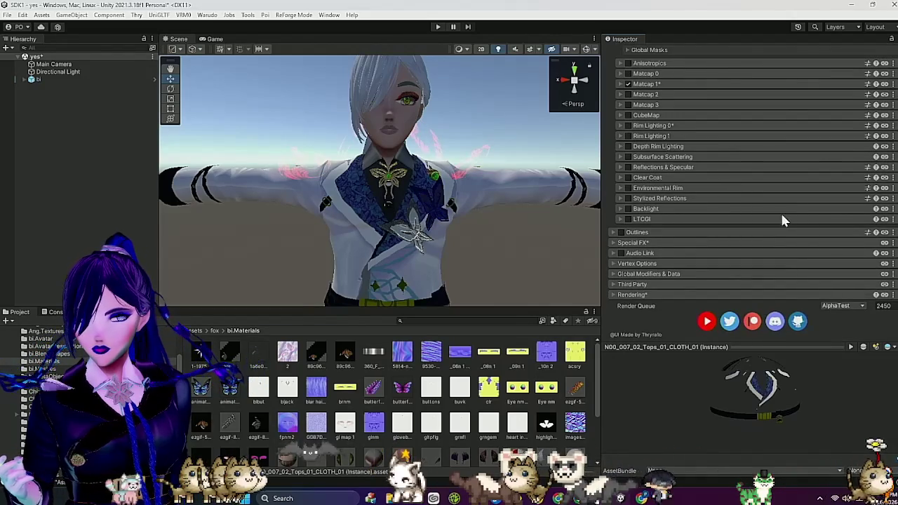
pyautogui.scroll(5, 662, 167)
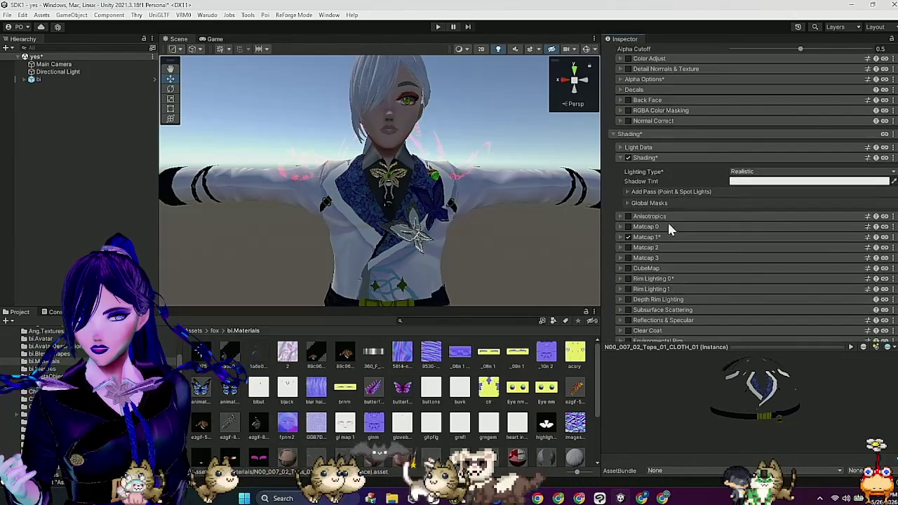
pyautogui.click(651, 236)
pyautogui.scroll(-10, 748, 259)
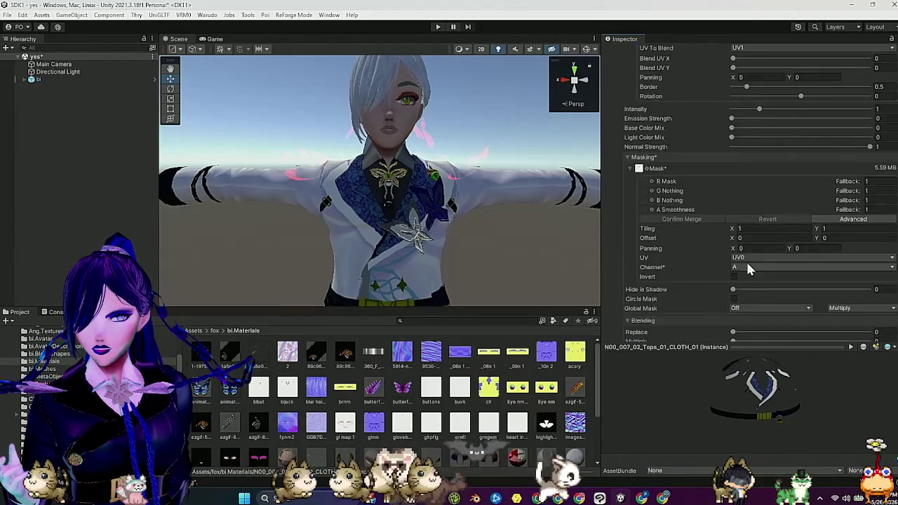
pyautogui.scroll(-4, 746, 263)
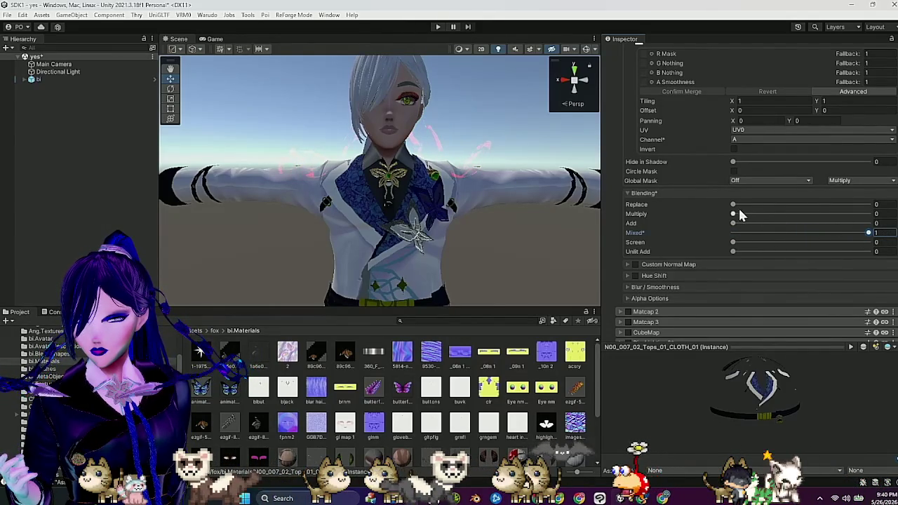
# Step: Set matcap Replace 0.118, Emission Strength 0.27 and Base Color Mix 0.092, checking the jacket
pyautogui.moveTo(738, 204)
pyautogui.mouseDown()
pyautogui.moveTo(749, 206)
pyautogui.moveTo(744, 223)
pyautogui.moveTo(753, 226)
pyautogui.mouseUp()
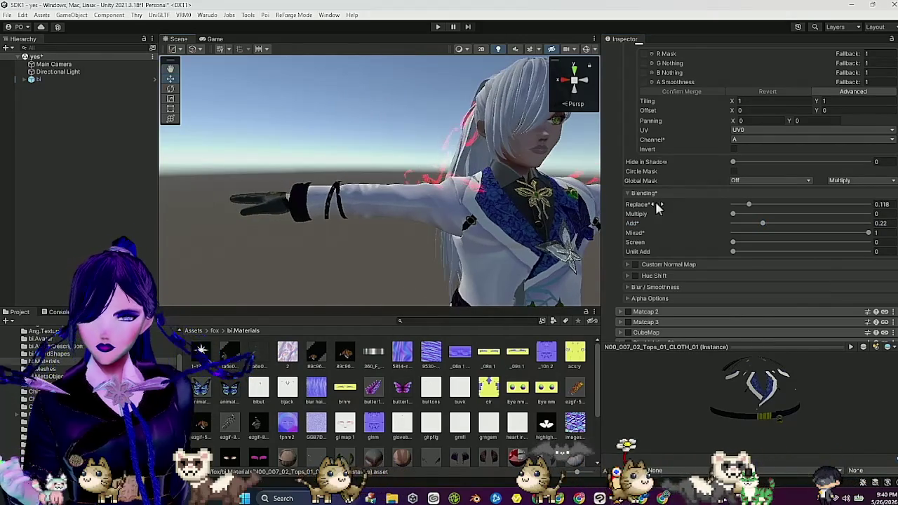
pyautogui.scroll(3, 672, 202)
pyautogui.scroll(4, 675, 201)
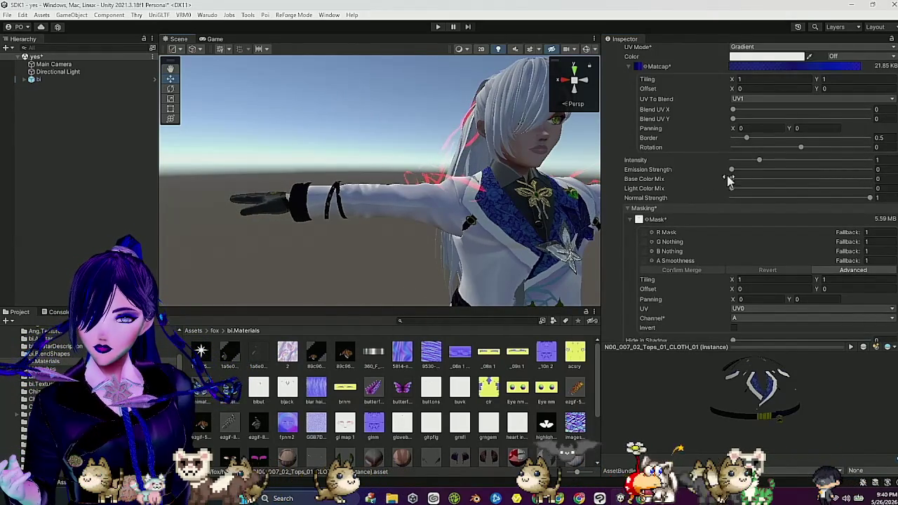
pyautogui.moveTo(732, 173); pyautogui.dragTo(734, 174)
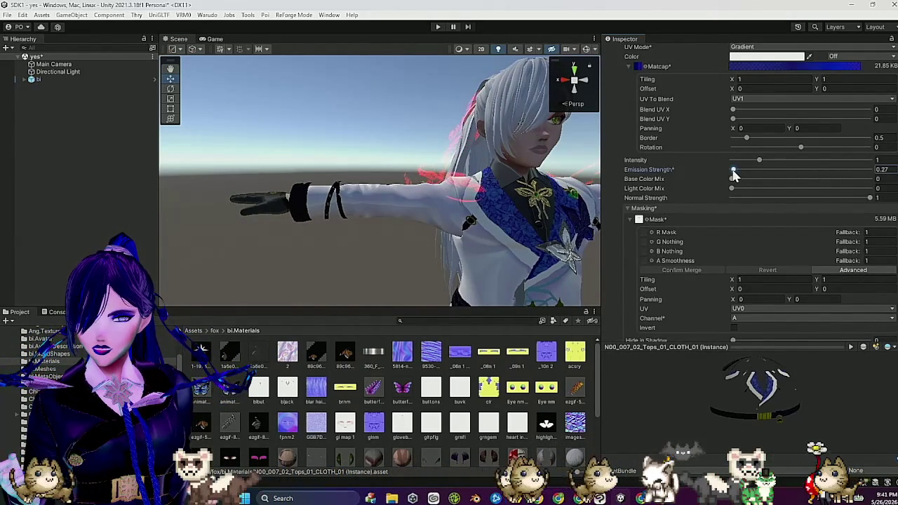
pyautogui.moveTo(732, 179); pyautogui.dragTo(796, 188)
pyautogui.moveTo(573, 195)
pyautogui.mouseDown()
pyautogui.moveTo(529, 200)
pyautogui.moveTo(535, 206)
pyautogui.moveTo(443, 202)
pyautogui.mouseUp()
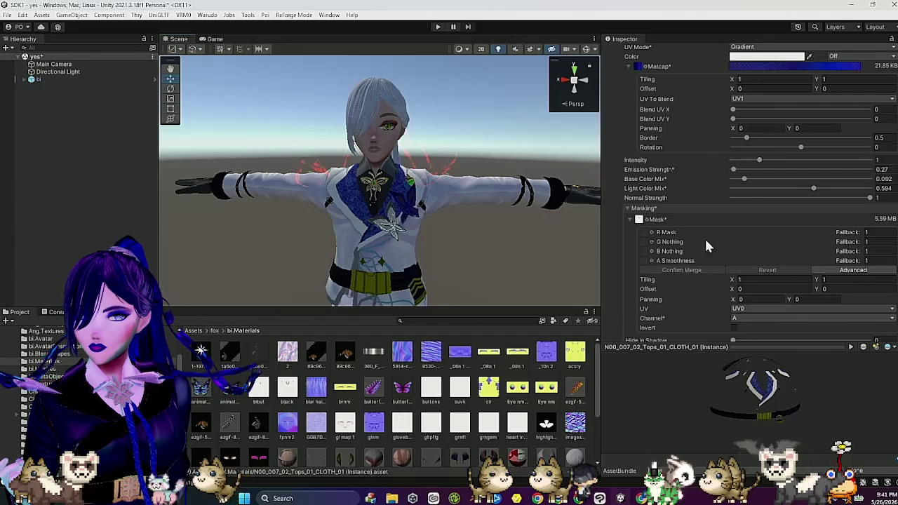
pyautogui.moveTo(507, 231)
pyautogui.mouseDown()
pyautogui.moveTo(479, 220)
pyautogui.moveTo(533, 250)
pyautogui.mouseUp()
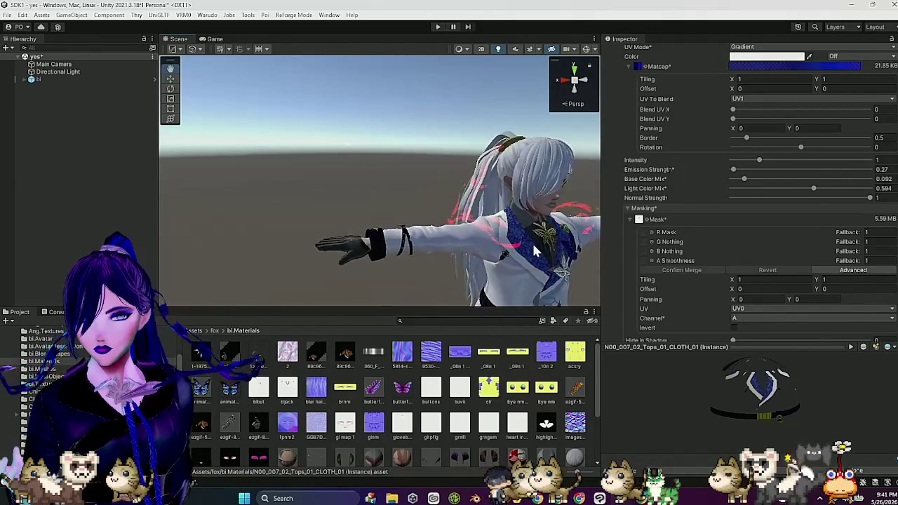
pyautogui.moveTo(617, 274)
pyautogui.mouseDown()
pyautogui.moveTo(545, 243)
pyautogui.moveTo(591, 254)
pyautogui.mouseUp()
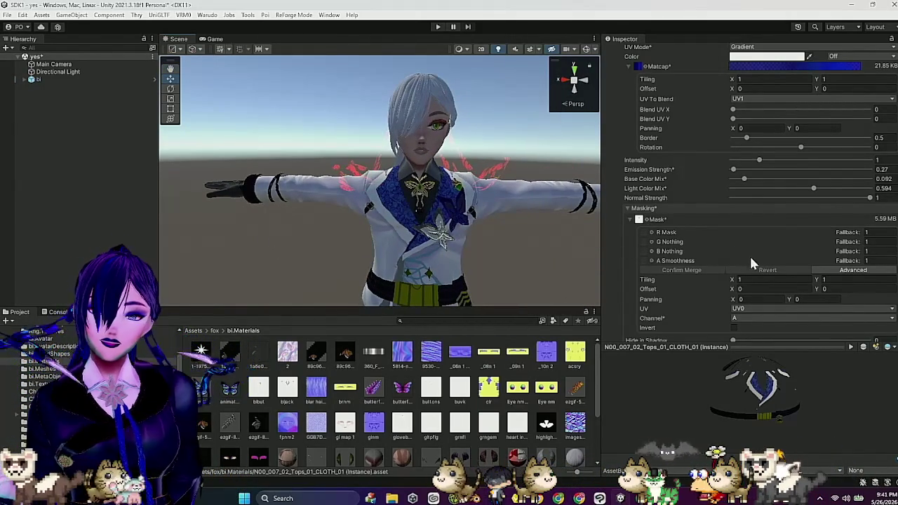
pyautogui.scroll(2, 678, 319)
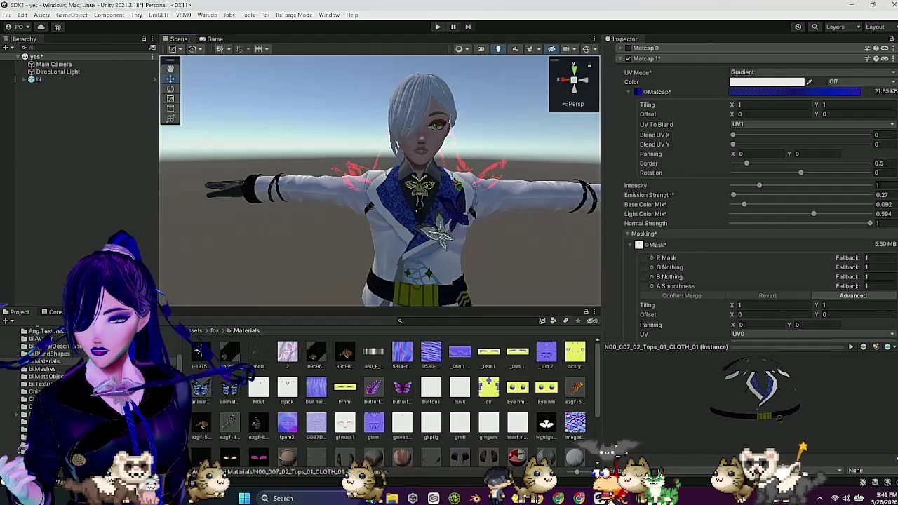
# Step: In Clip Studio Paint, show the collar's bottom layer and open _13.png from bl.Textures
pyautogui.click(600, 498)
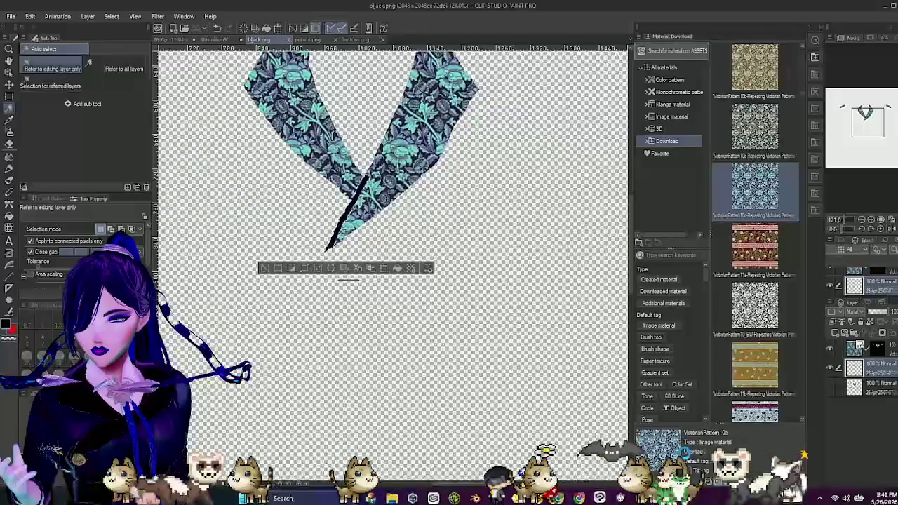
pyautogui.click(829, 384)
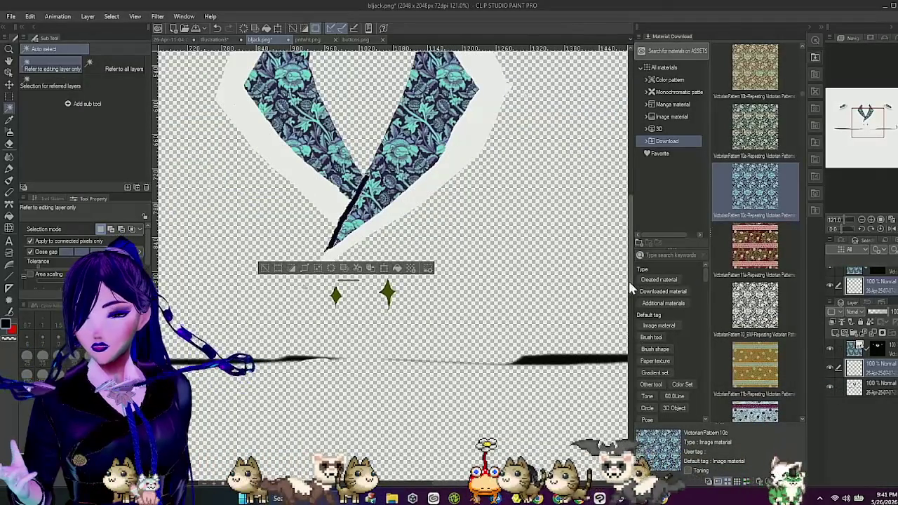
pyautogui.click(12, 17)
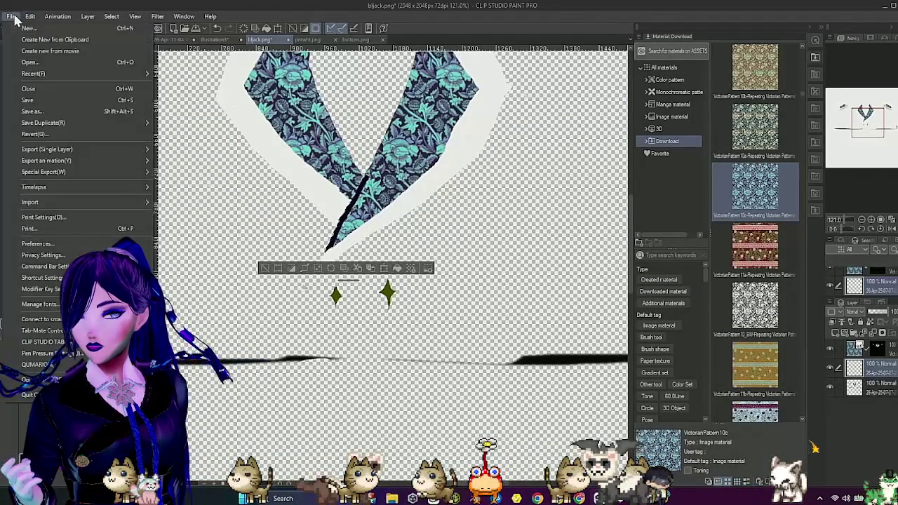
pyautogui.click(54, 62)
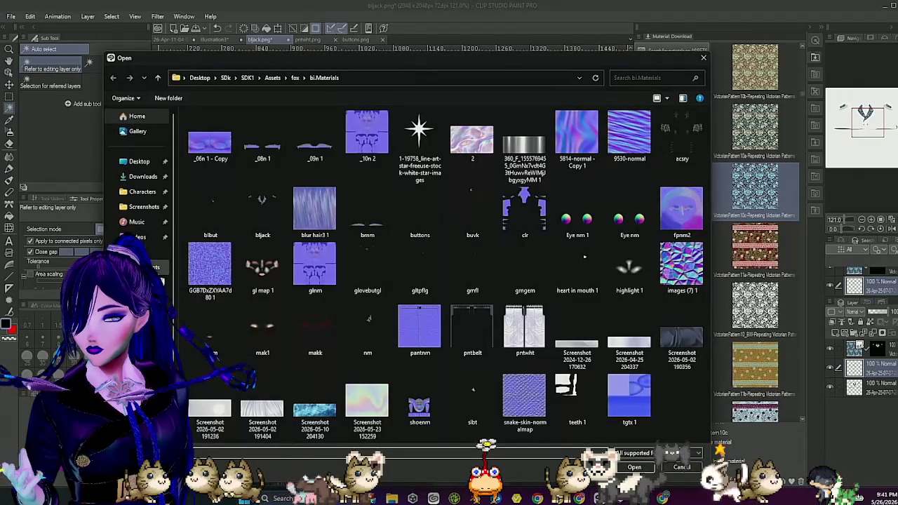
pyautogui.hotkey('alt', 'Left')
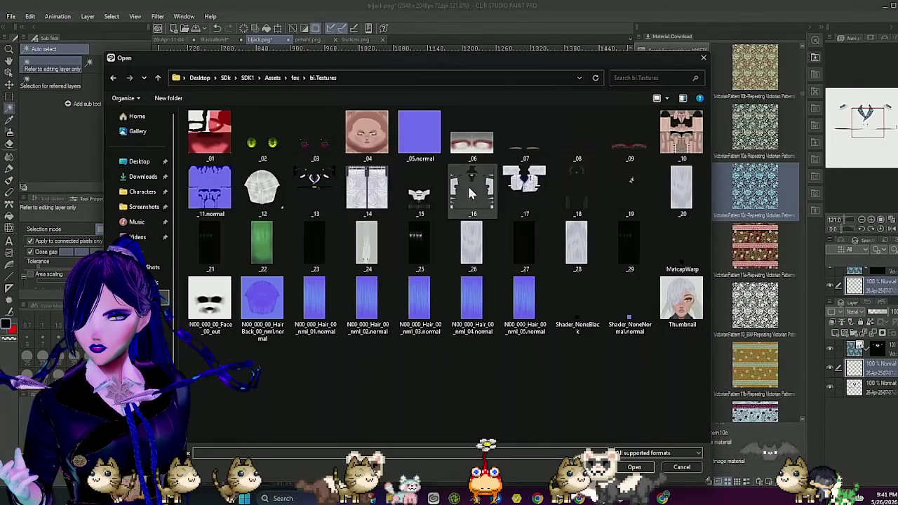
pyautogui.click(315, 188)
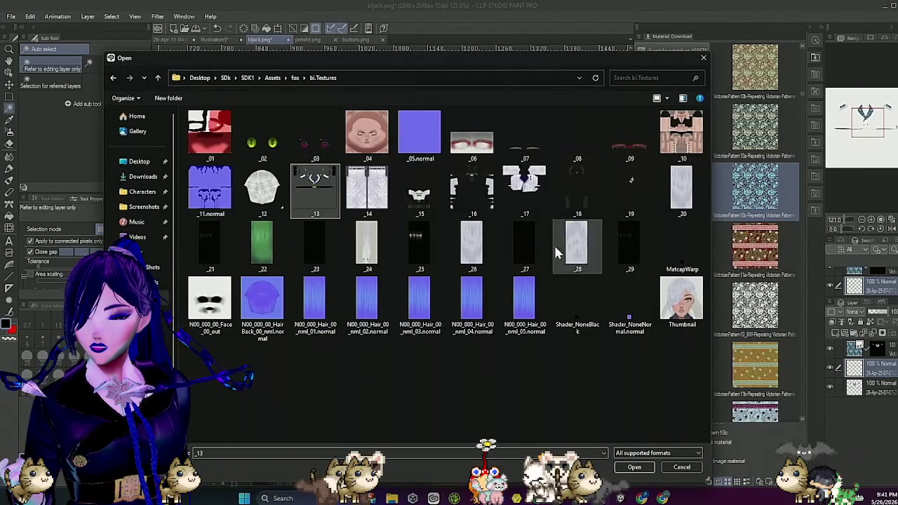
pyautogui.press('Return')
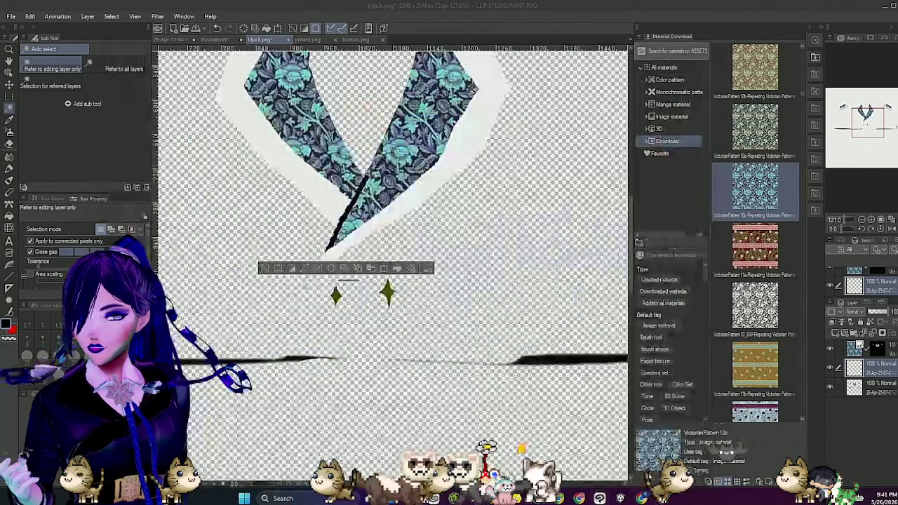
# Step: Zoom in on the collar and pick the Figure tool's Straight line sub tool
pyautogui.scroll(2, 446, 260)
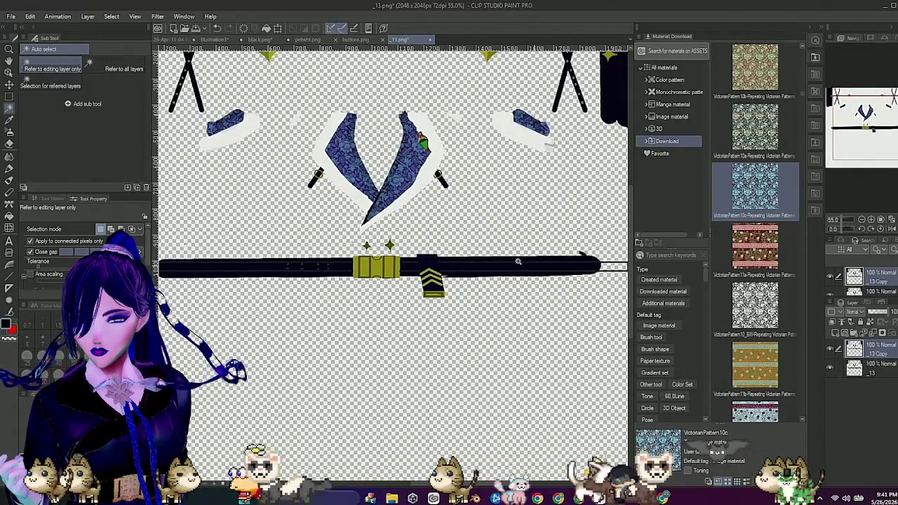
pyautogui.scroll(3, 399, 228)
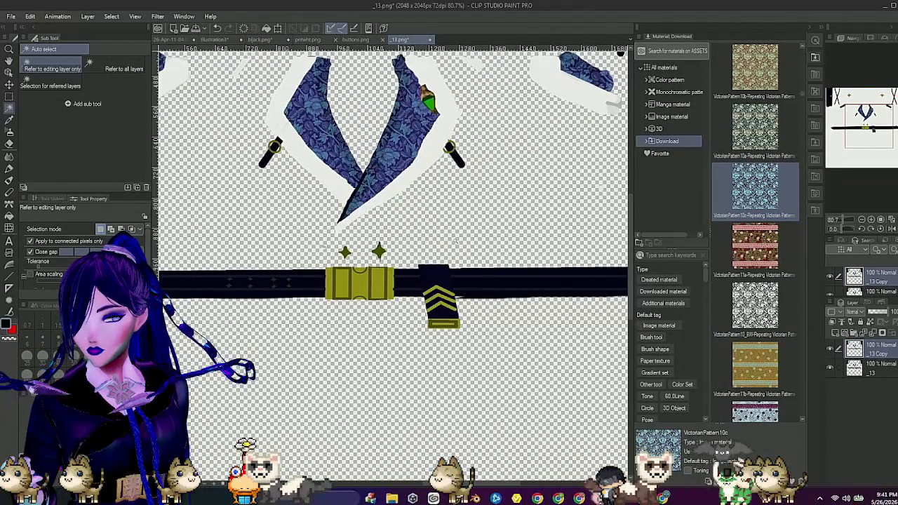
pyautogui.scroll(4, 629, 215)
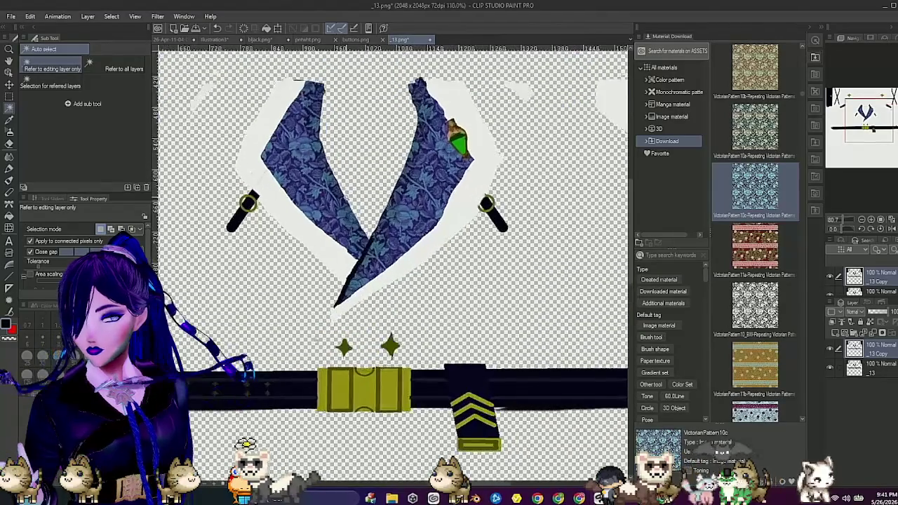
pyautogui.scroll(1, 429, 223)
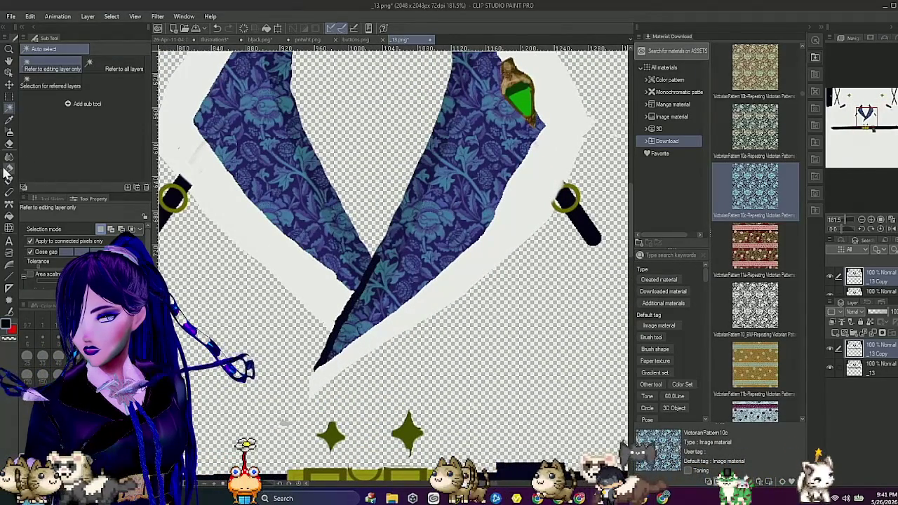
pyautogui.click(11, 277)
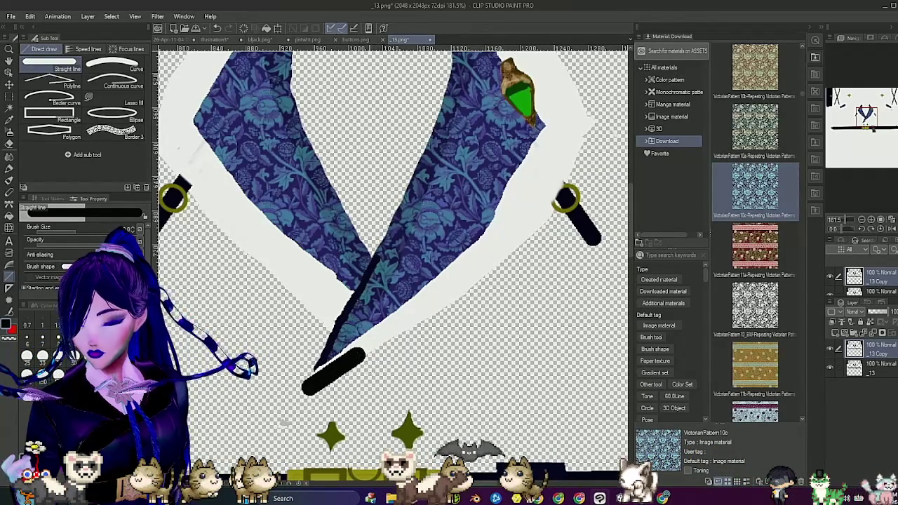
# Step: Undo the thick stroke and trace the right lapel's outer edge with straight black lines
pyautogui.hotkey('ctrl', 'z')
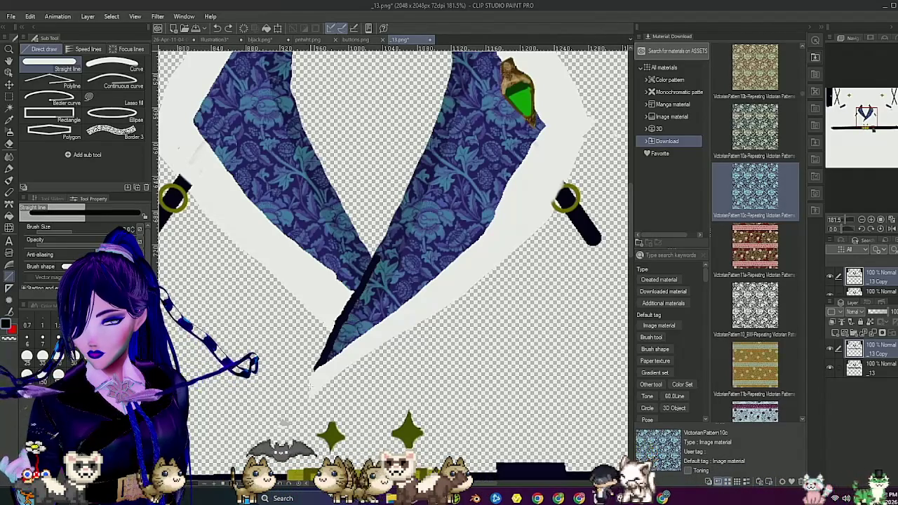
pyautogui.moveTo(306, 388); pyautogui.dragTo(465, 262)
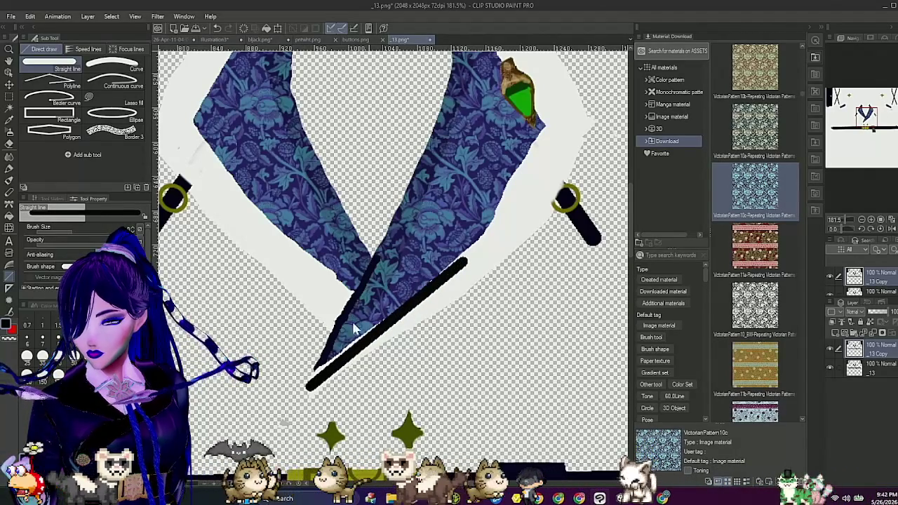
pyautogui.hotkey('ctrl', 'z')
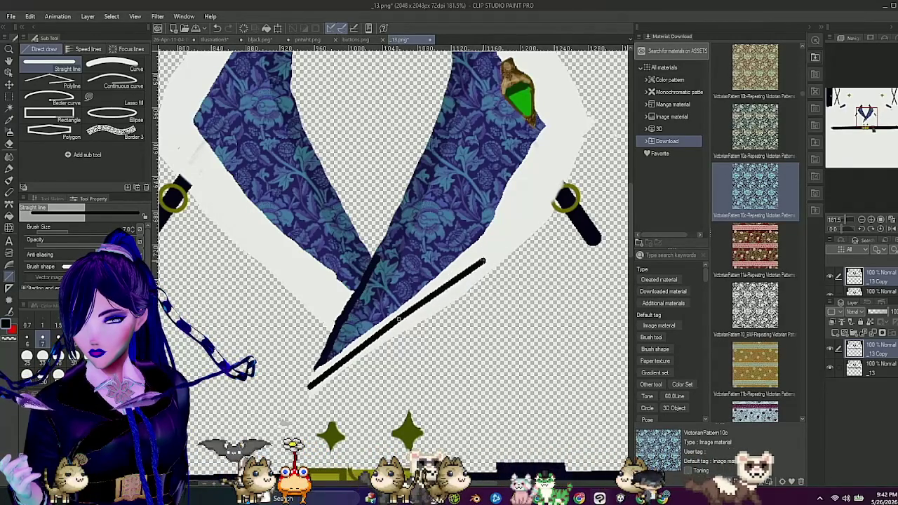
pyautogui.scroll(-3, 485, 257)
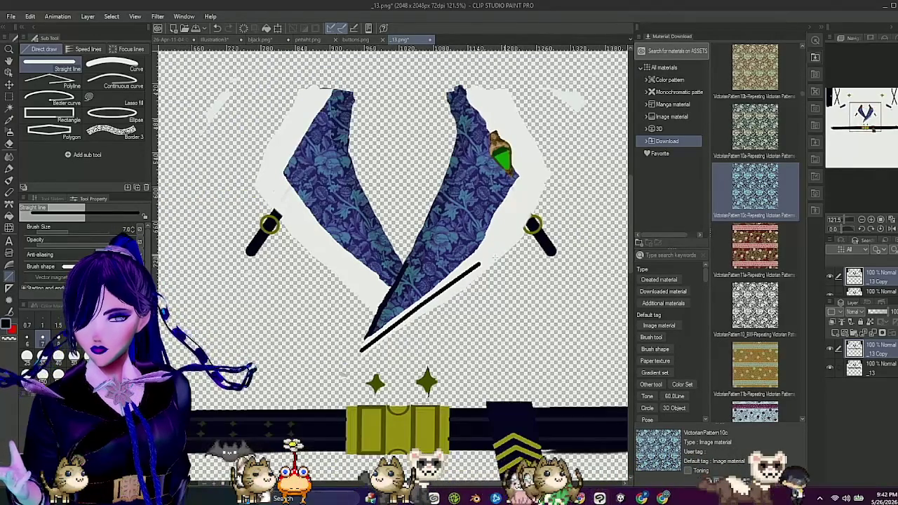
pyautogui.moveTo(479, 265); pyautogui.dragTo(519, 204)
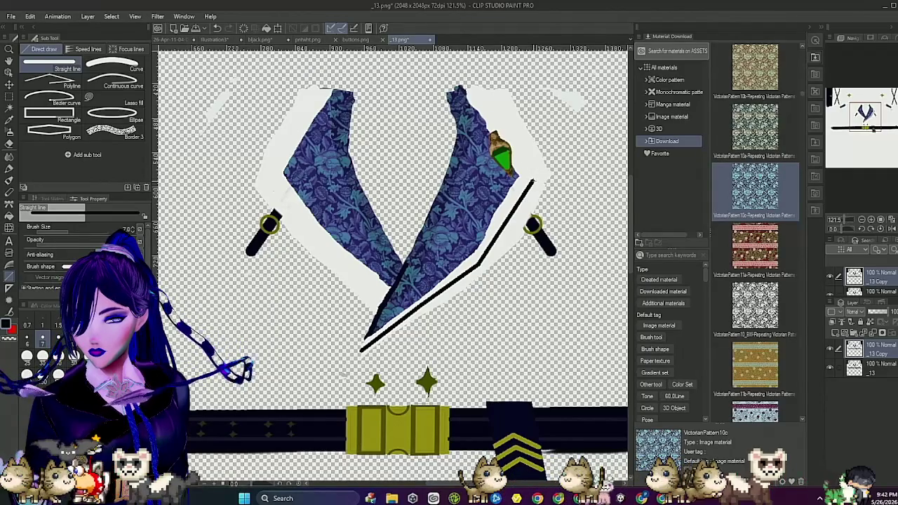
pyautogui.moveTo(521, 143); pyautogui.dragTo(501, 110)
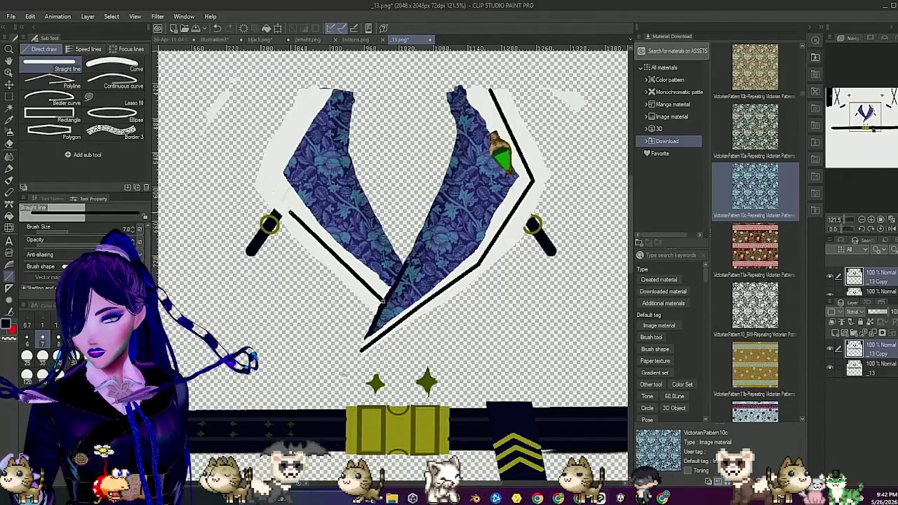
# Step: Trace the left lapel's outer edge up to the top with straight black lines
pyautogui.moveTo(289, 210)
pyautogui.mouseDown()
pyautogui.moveTo(272, 193)
pyautogui.moveTo(284, 223)
pyautogui.mouseUp()
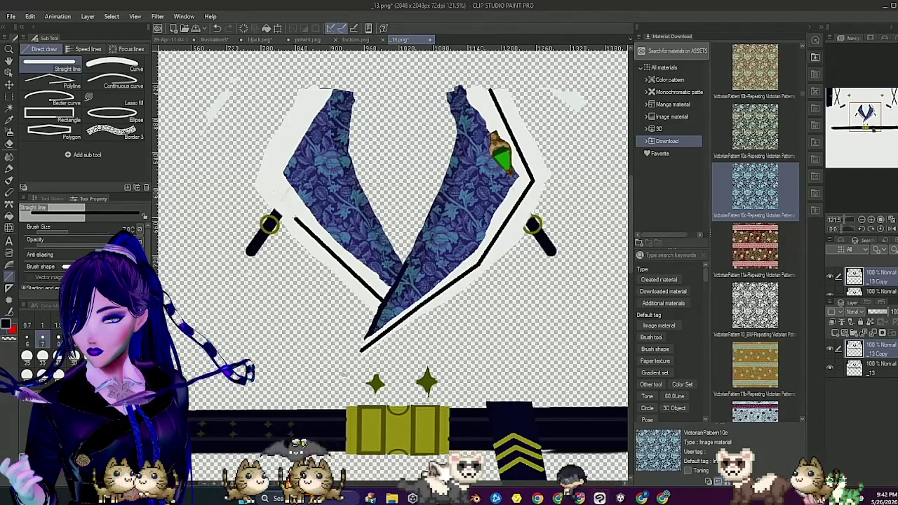
pyautogui.moveTo(294, 217); pyautogui.dragTo(274, 190)
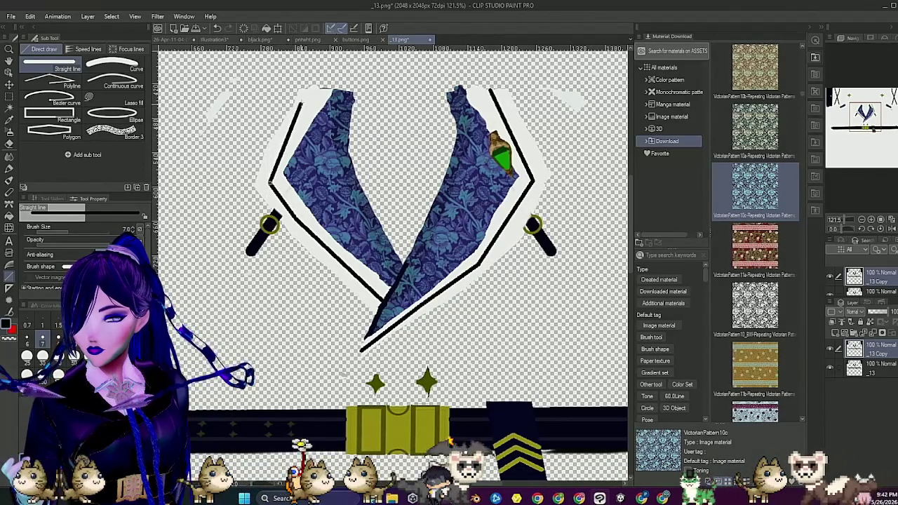
pyautogui.moveTo(301, 103); pyautogui.dragTo(313, 88)
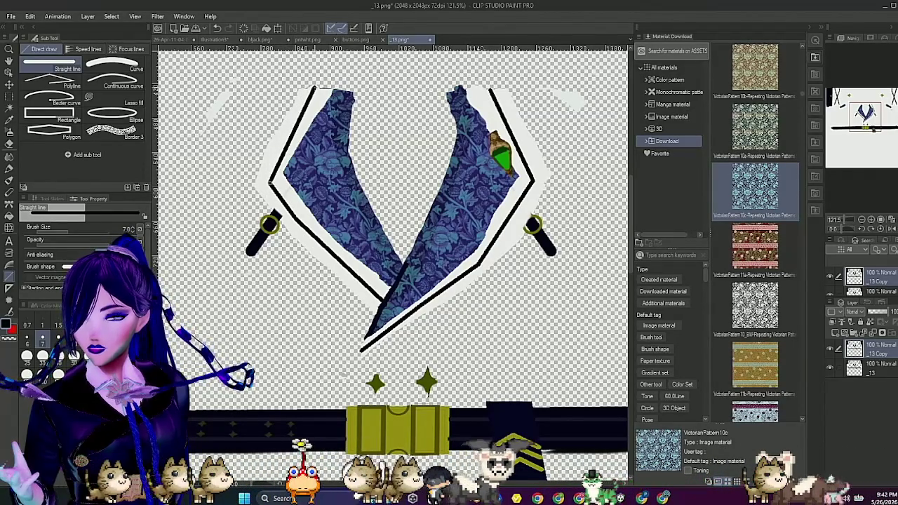
pyautogui.scroll(-5, 380, 160)
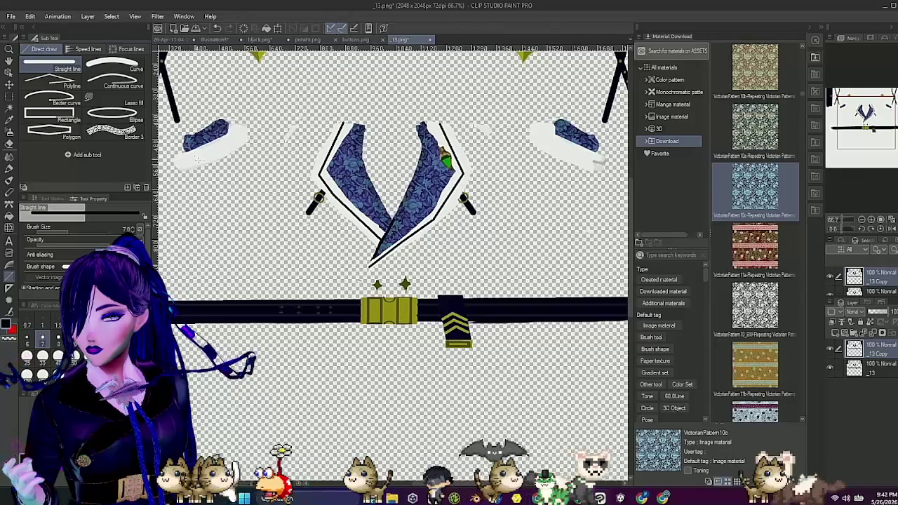
# Step: Outline the left shoulder piece, then apply the Normal map filter at strength 1.00
pyautogui.moveTo(176, 162); pyautogui.dragTo(214, 151)
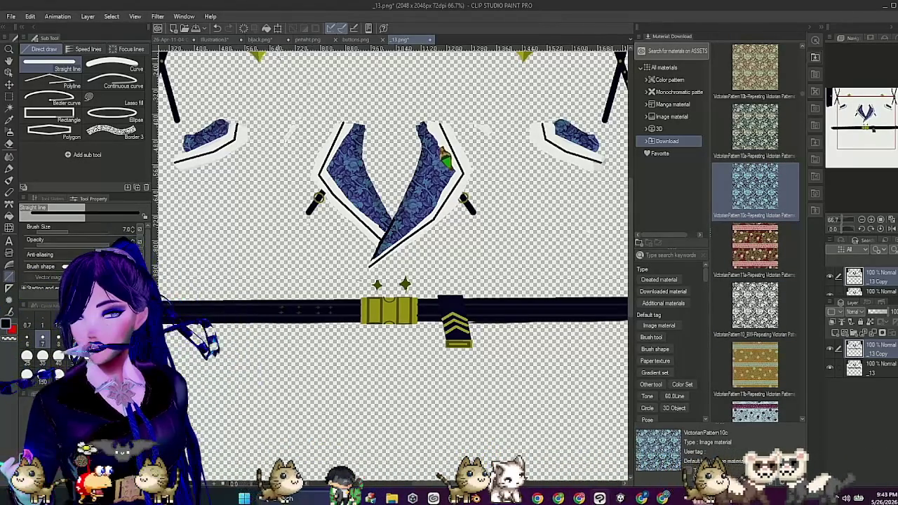
pyautogui.click(159, 17)
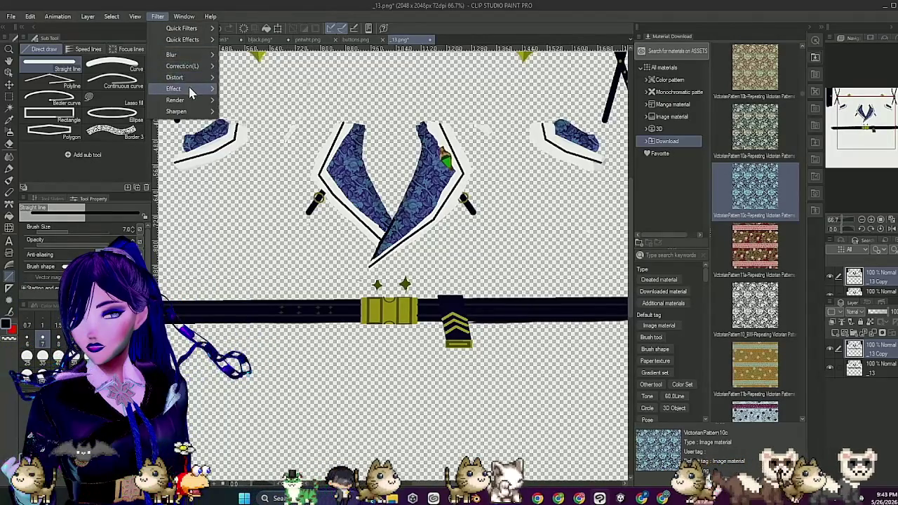
pyautogui.moveTo(188, 88)
pyautogui.click(272, 149)
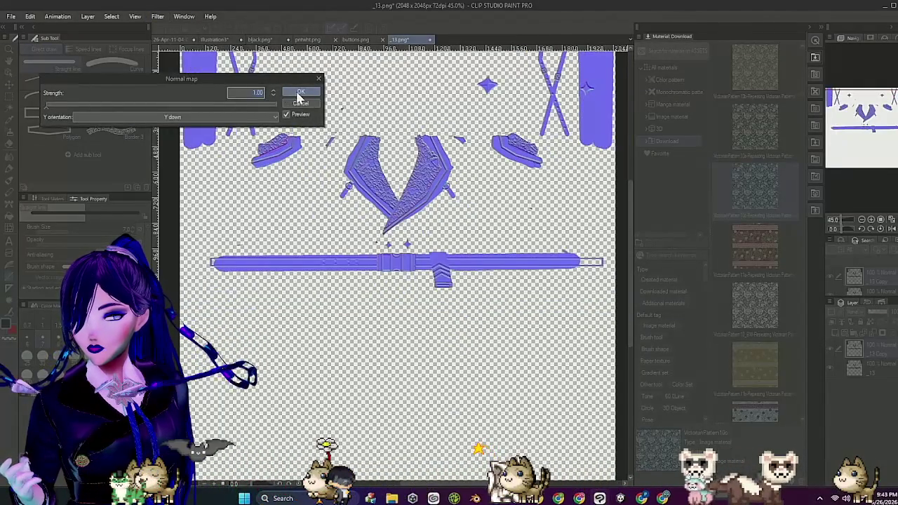
pyautogui.click(299, 94)
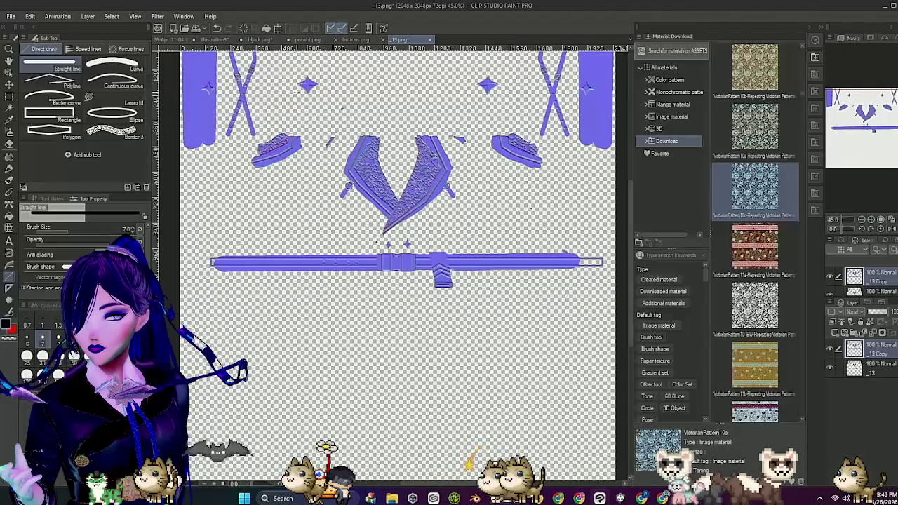
pyautogui.click(11, 16)
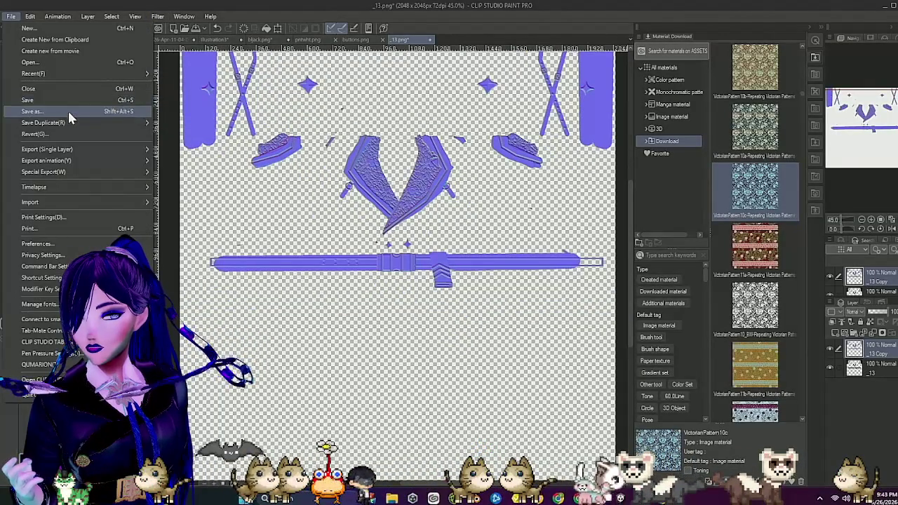
# Step: Save the normal map as a PNG in bi.Materials, accepting flattened layers
pyautogui.click(64, 112)
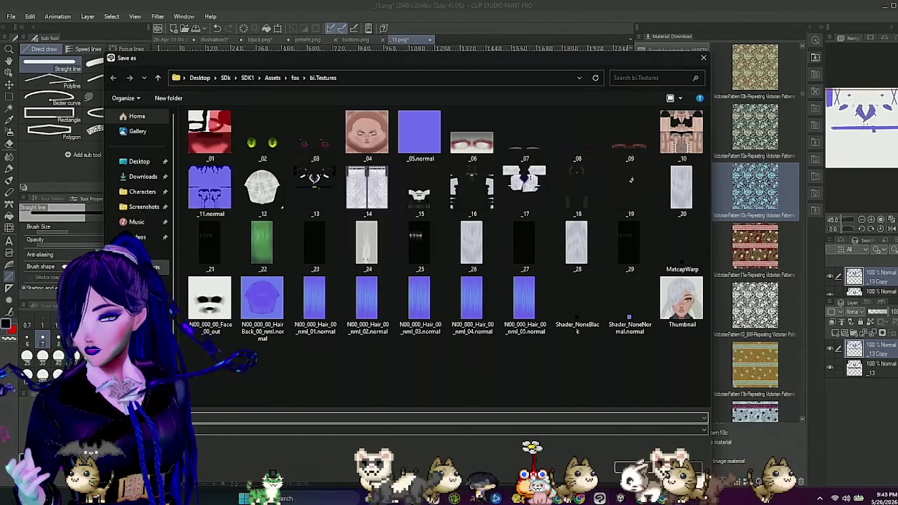
pyautogui.hotkey('alt', 'Left')
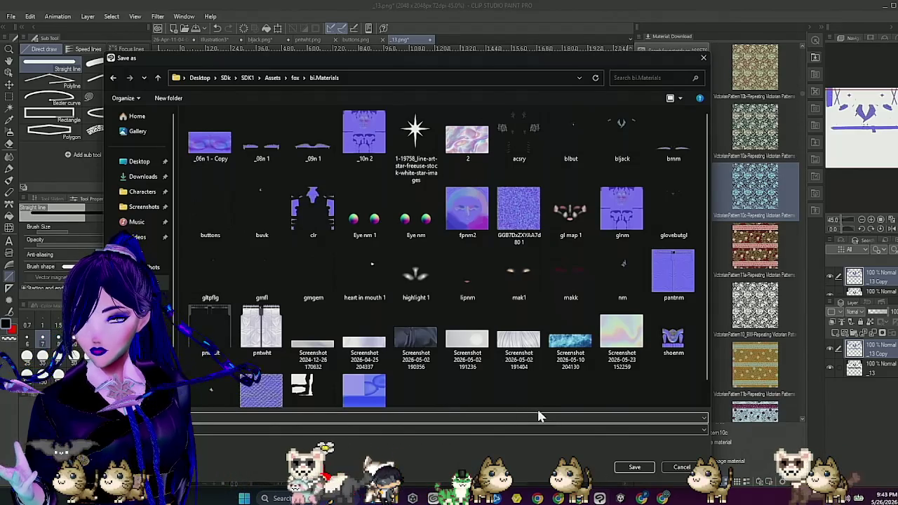
pyautogui.click(635, 468)
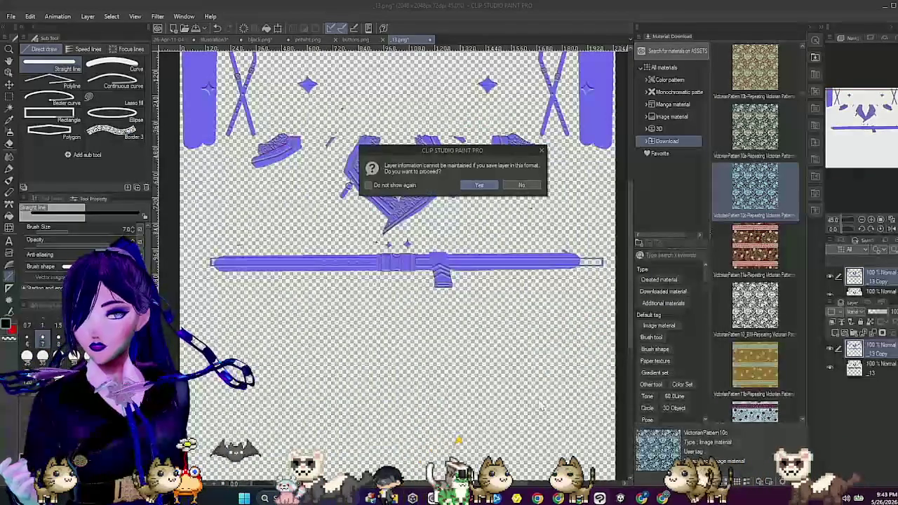
pyautogui.click(479, 185)
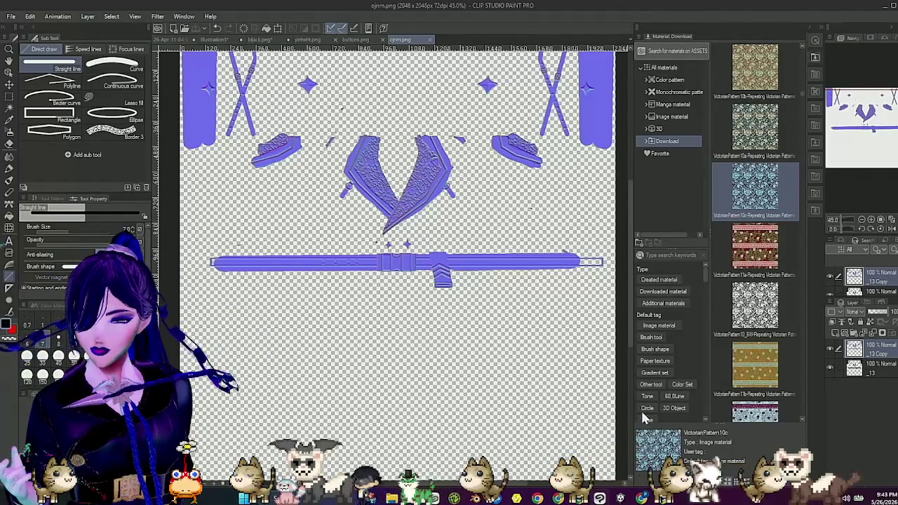
# Step: Zoom in on the belt buckle in the new normal map, then bring Unity to the front
pyautogui.scroll(6, 451, 322)
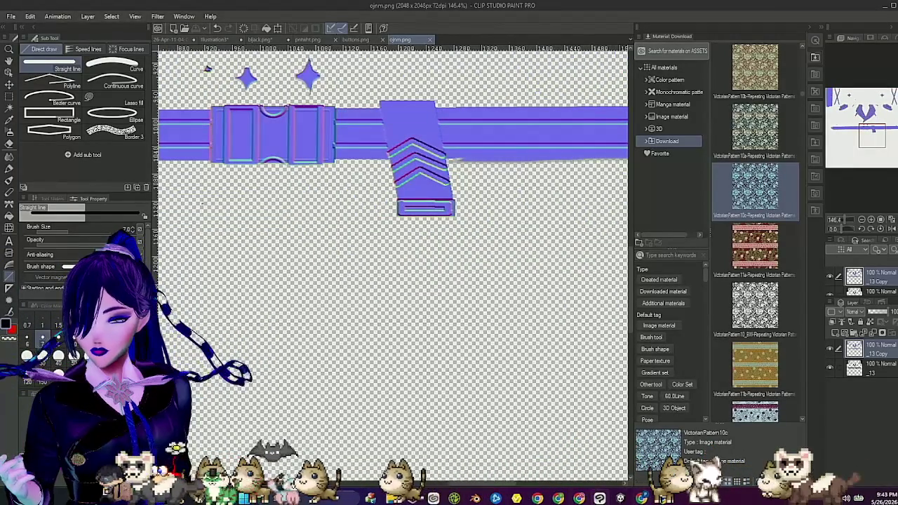
pyautogui.moveTo(640, 498)
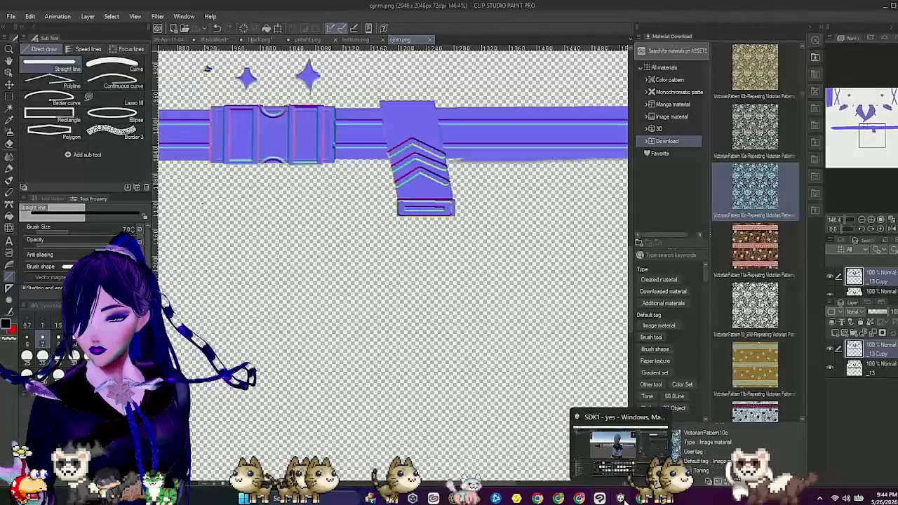
pyautogui.click(620, 496)
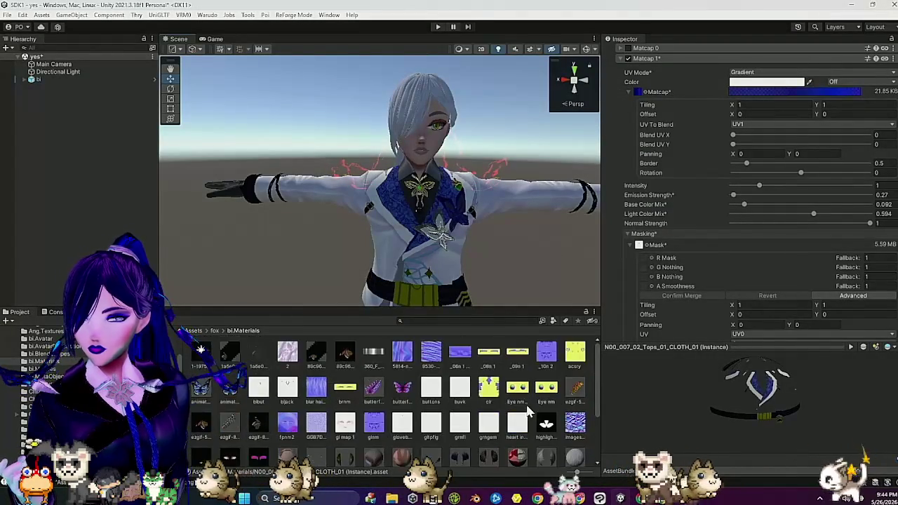
# Step: Put the ejnm texture in the Poiyomi Normal Map slot, imported as a normal map
pyautogui.scroll(-3, 529, 412)
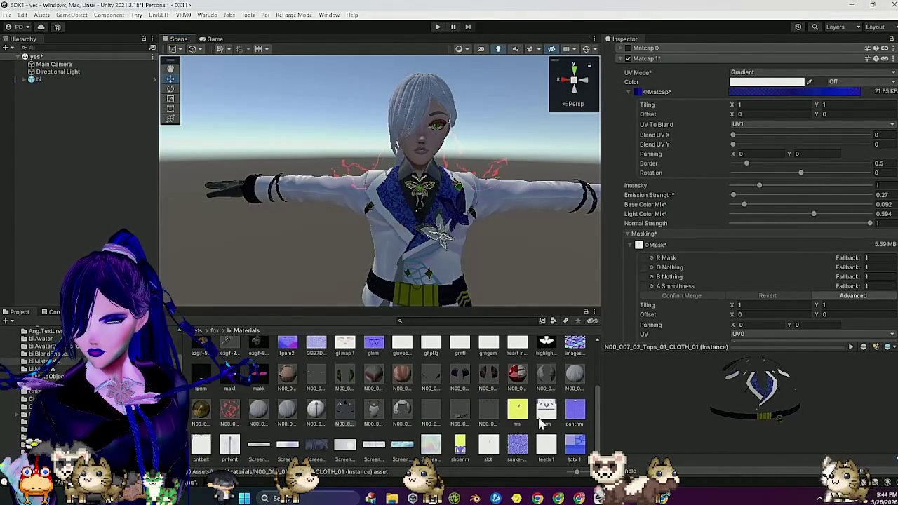
pyautogui.scroll(15, 639, 247)
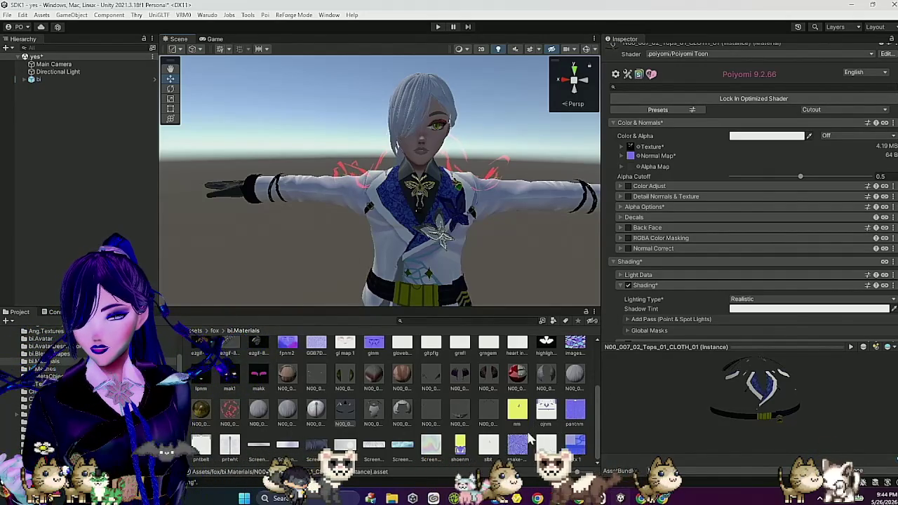
pyautogui.moveTo(531, 438)
pyautogui.mouseDown()
pyautogui.moveTo(610, 295)
pyautogui.moveTo(684, 194)
pyautogui.moveTo(630, 99)
pyautogui.mouseUp()
pyautogui.scroll(-3, 683, 195)
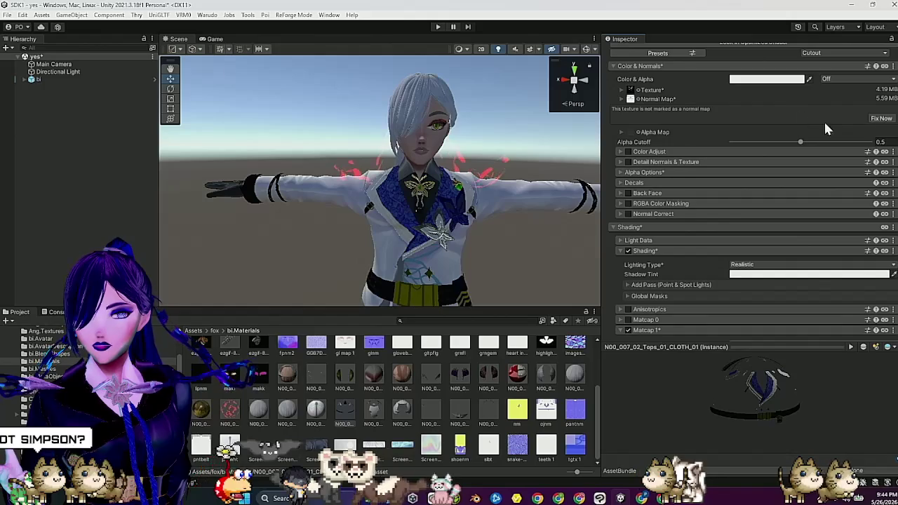
pyautogui.click(885, 119)
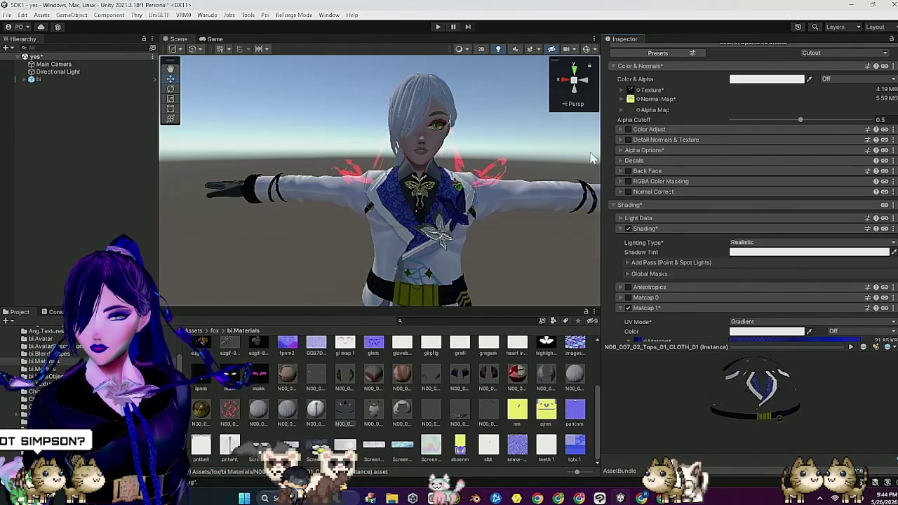
# Step: Expand the Normal Map settings and tune its intensity, settling on 0.69
pyautogui.moveTo(505, 165); pyautogui.dragTo(428, 168)
pyautogui.click(621, 99)
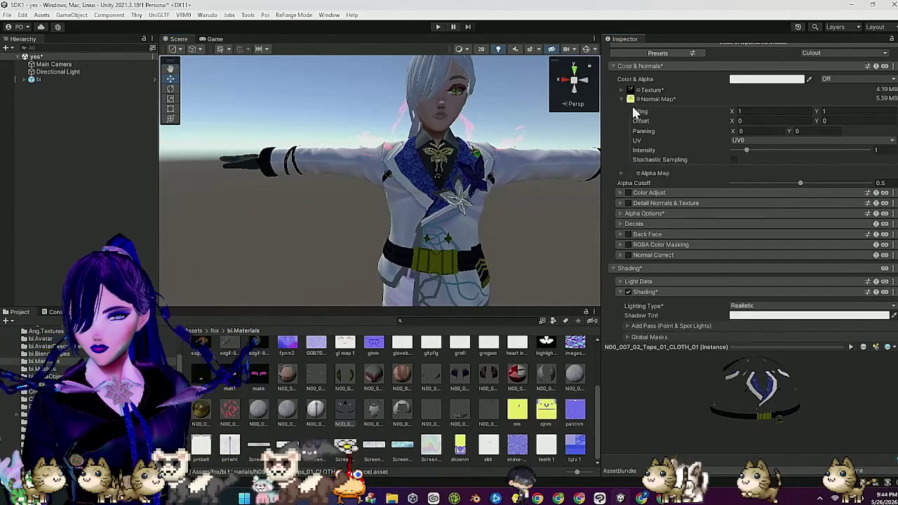
pyautogui.moveTo(761, 151)
pyautogui.mouseDown()
pyautogui.moveTo(776, 151)
pyautogui.moveTo(752, 150)
pyautogui.mouseUp()
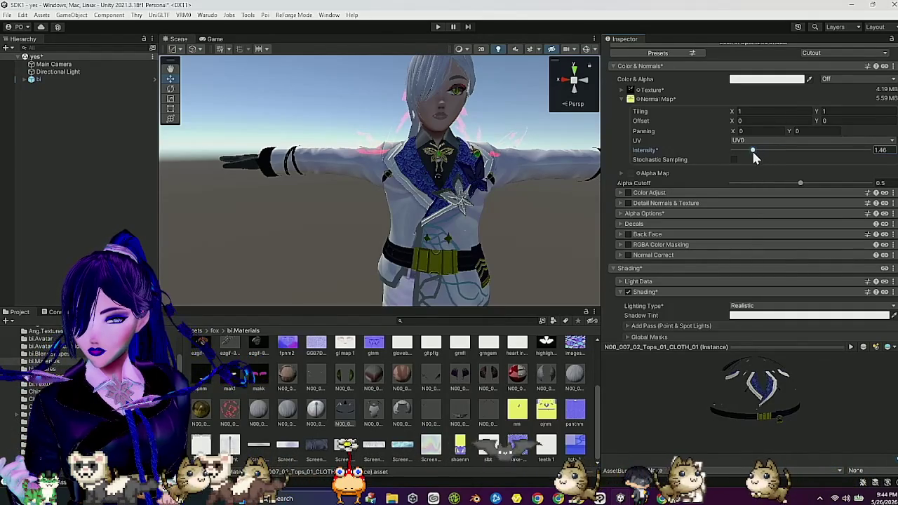
pyautogui.moveTo(552, 157)
pyautogui.mouseDown()
pyautogui.moveTo(484, 162)
pyautogui.moveTo(507, 175)
pyautogui.mouseUp()
pyautogui.scroll(5, 508, 175)
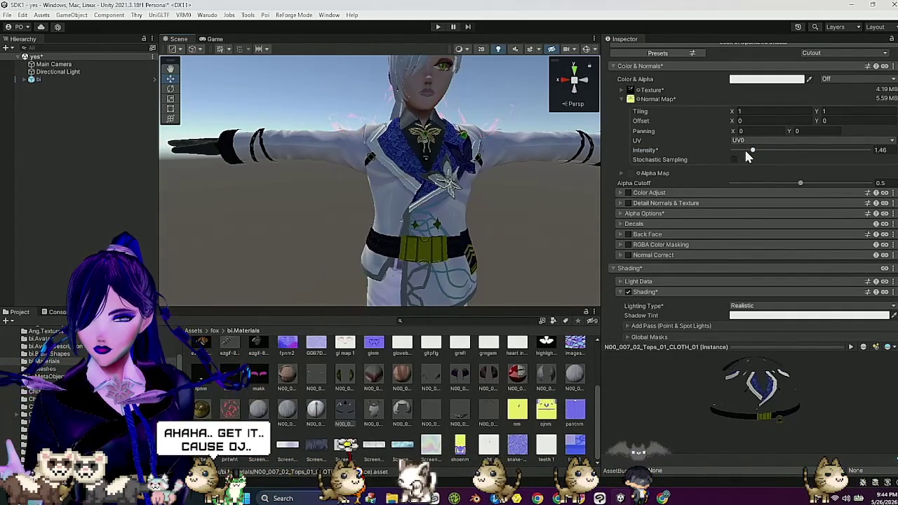
pyautogui.moveTo(743, 148); pyautogui.dragTo(763, 156)
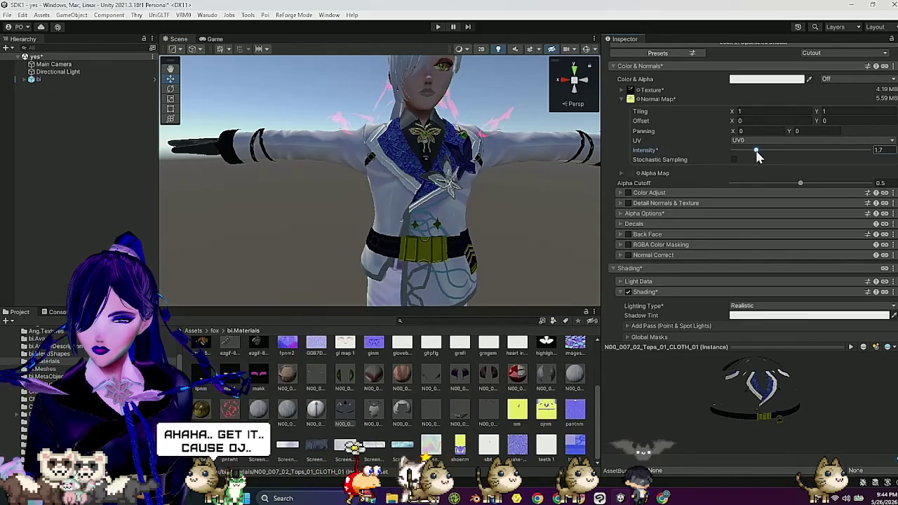
pyautogui.moveTo(561, 165); pyautogui.dragTo(504, 171)
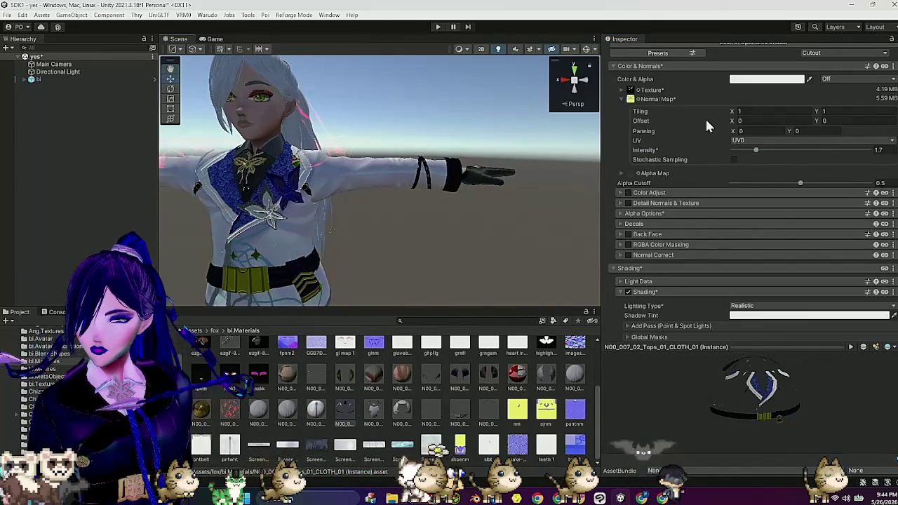
pyautogui.click(742, 150)
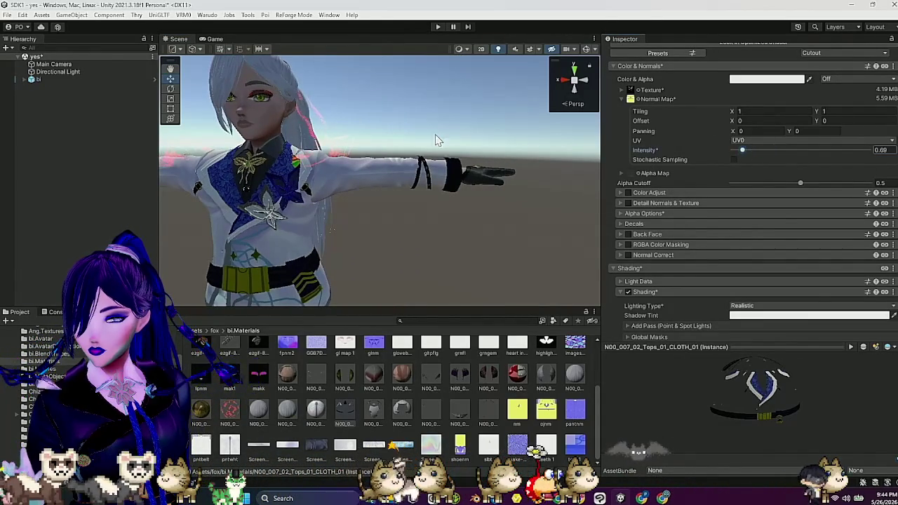
pyautogui.moveTo(437, 141)
pyautogui.mouseDown()
pyautogui.moveTo(469, 134)
pyautogui.moveTo(504, 151)
pyautogui.mouseUp()
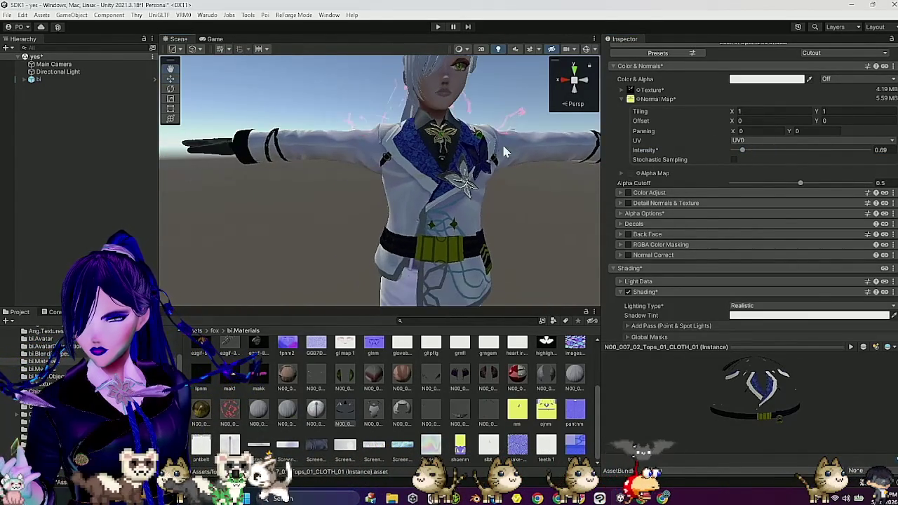
pyautogui.scroll(3, 379, 126)
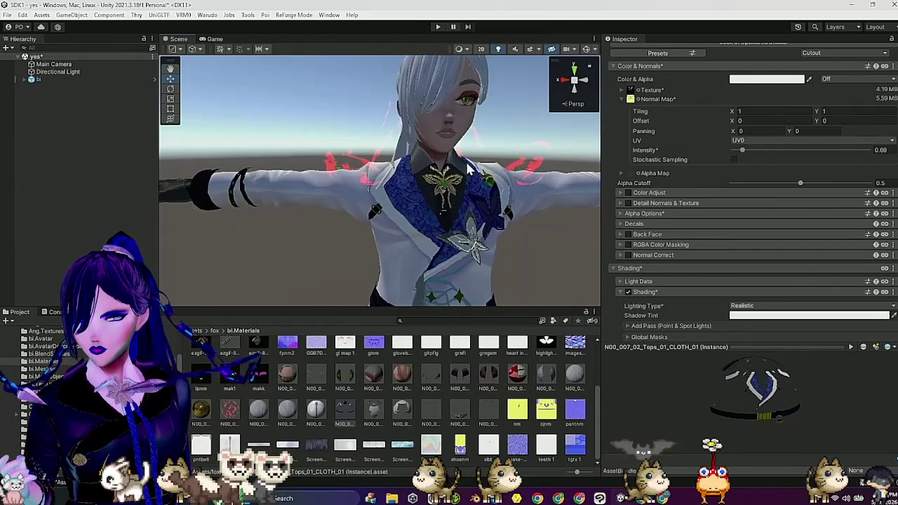
# Step: Rotate the bi avatar to 135 degrees around the vertical axis and frame it in view
pyautogui.click(58, 71)
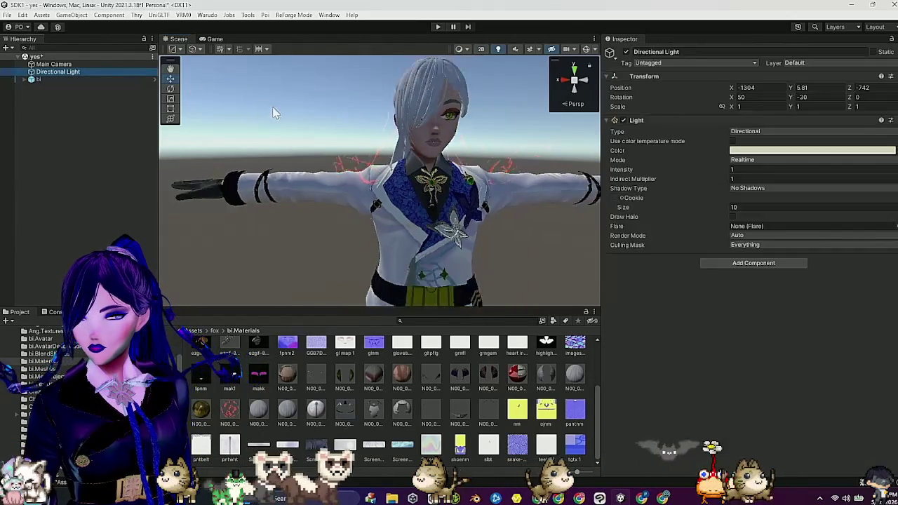
pyautogui.scroll(-5, 442, 113)
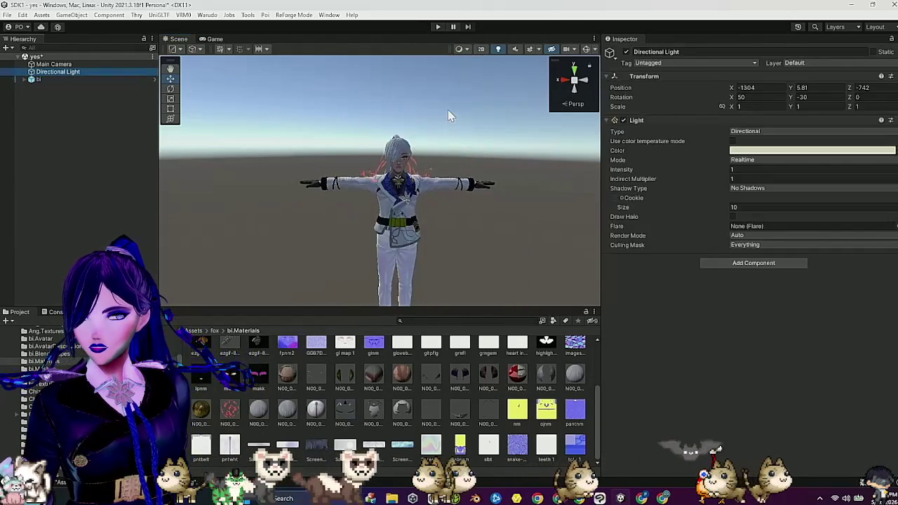
pyautogui.click(170, 89)
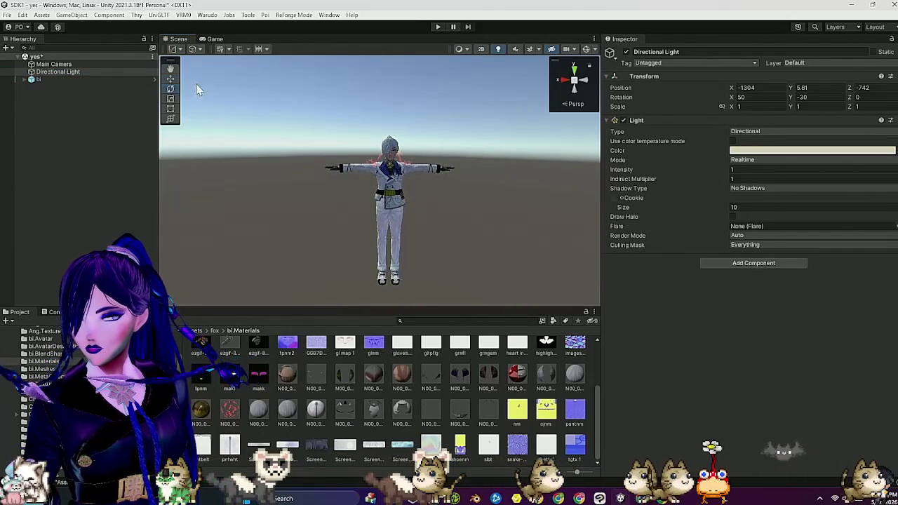
pyautogui.click(99, 77)
pyautogui.moveTo(413, 303)
pyautogui.mouseDown()
pyautogui.moveTo(236, 258)
pyautogui.moveTo(395, 239)
pyautogui.mouseUp()
pyautogui.press('f')
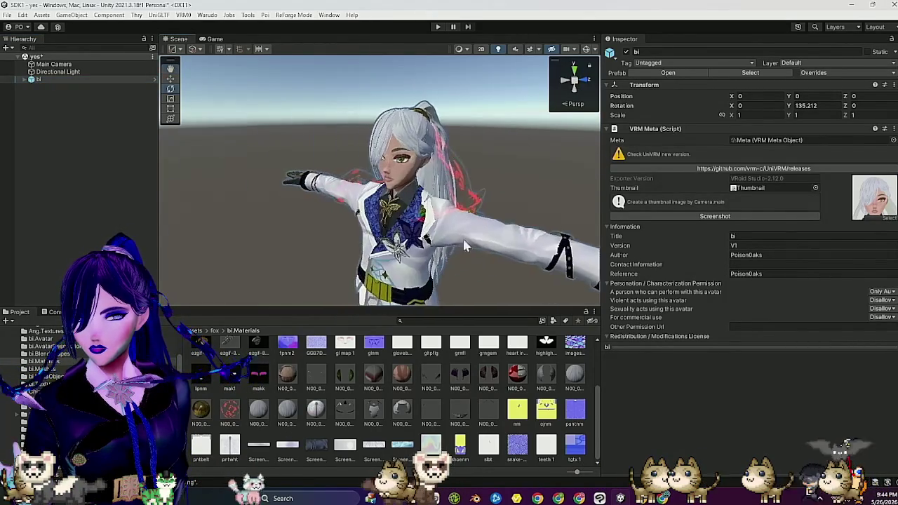
# Step: Orbit and zoom the Scene view to inspect the jacket from the front
pyautogui.scroll(2, 485, 240)
pyautogui.moveTo(454, 247); pyautogui.dragTo(484, 235)
pyautogui.scroll(-2, 484, 232)
pyautogui.scroll(2, 484, 233)
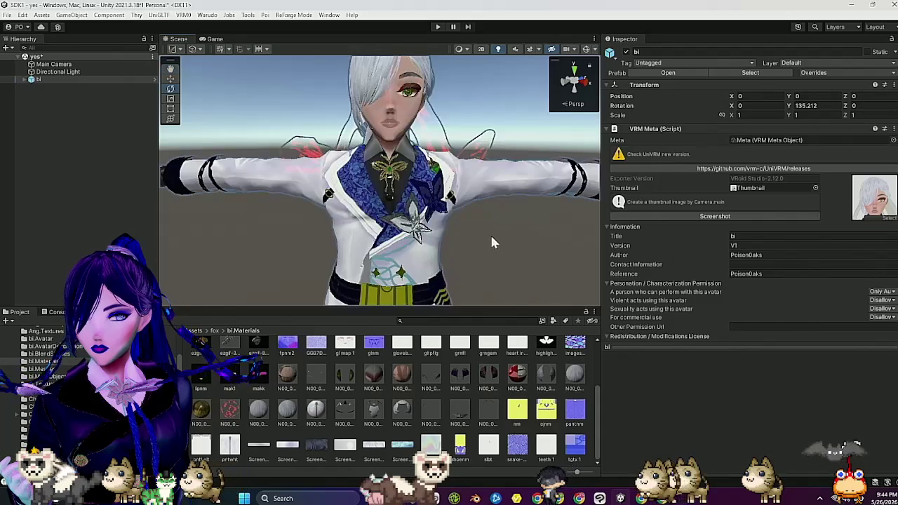
pyautogui.scroll(2, 488, 233)
pyautogui.scroll(2, 490, 233)
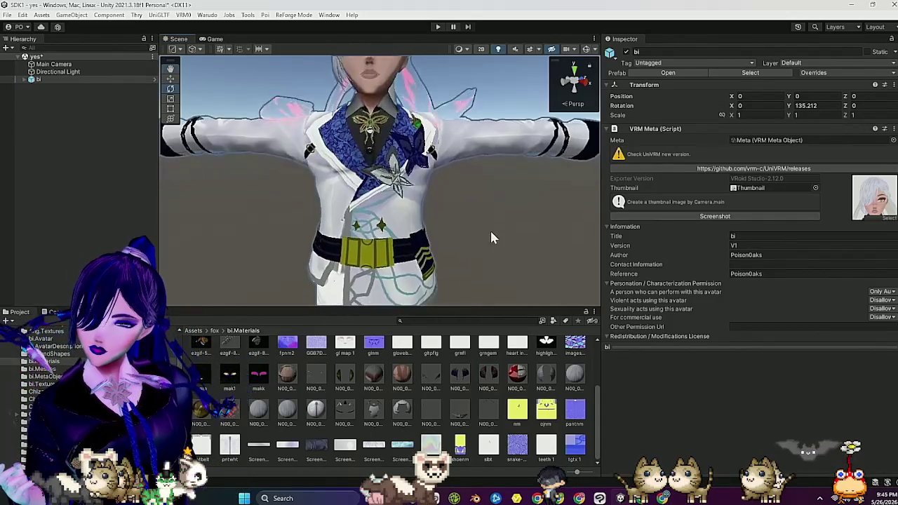
pyautogui.scroll(-3, 489, 229)
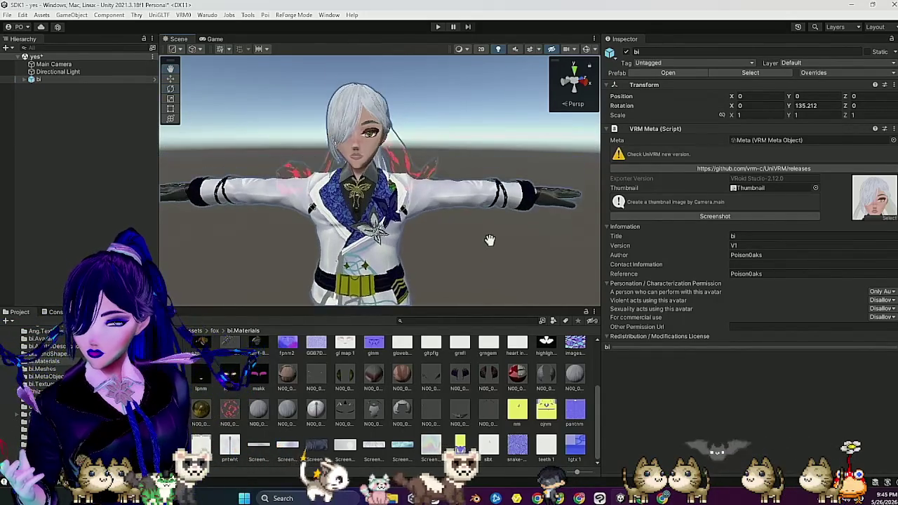
pyautogui.scroll(2, 488, 240)
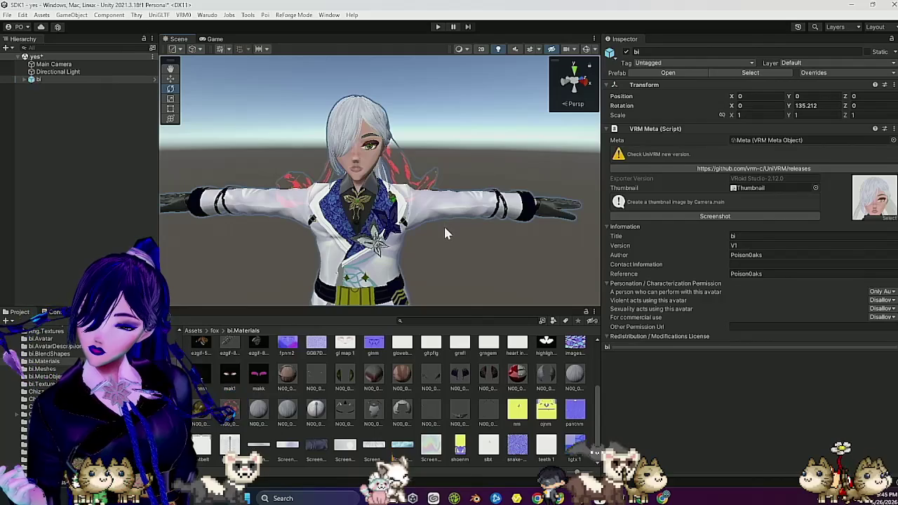
pyautogui.scroll(3, 437, 250)
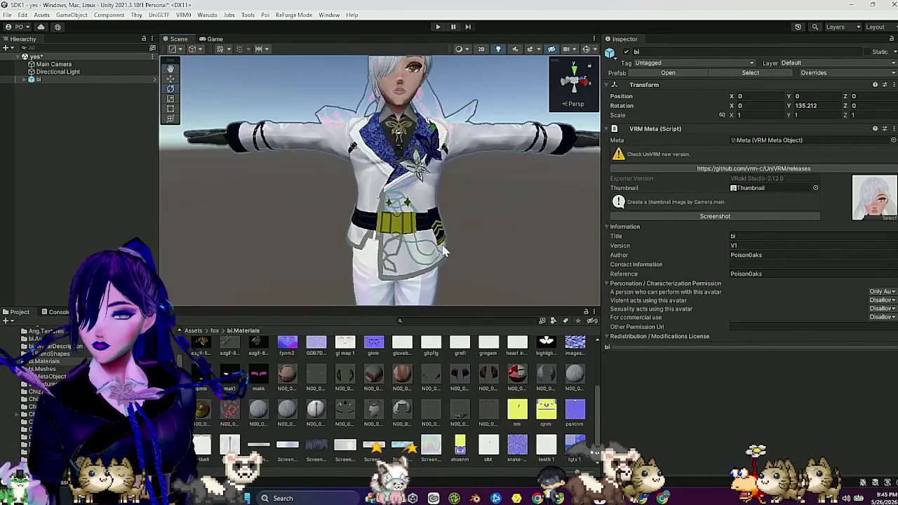
pyautogui.scroll(-2, 437, 252)
pyautogui.moveTo(437, 252)
pyautogui.mouseDown()
pyautogui.moveTo(476, 256)
pyautogui.moveTo(462, 256)
pyautogui.mouseUp()
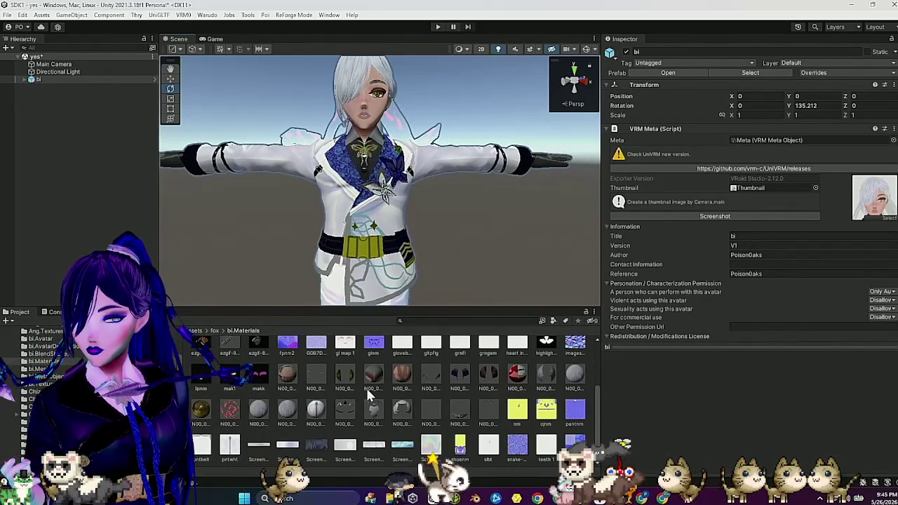
# Step: Review the CLOTH_01 material's Matcap 1 settings, then return to Clip Studio Paint
pyautogui.click(345, 411)
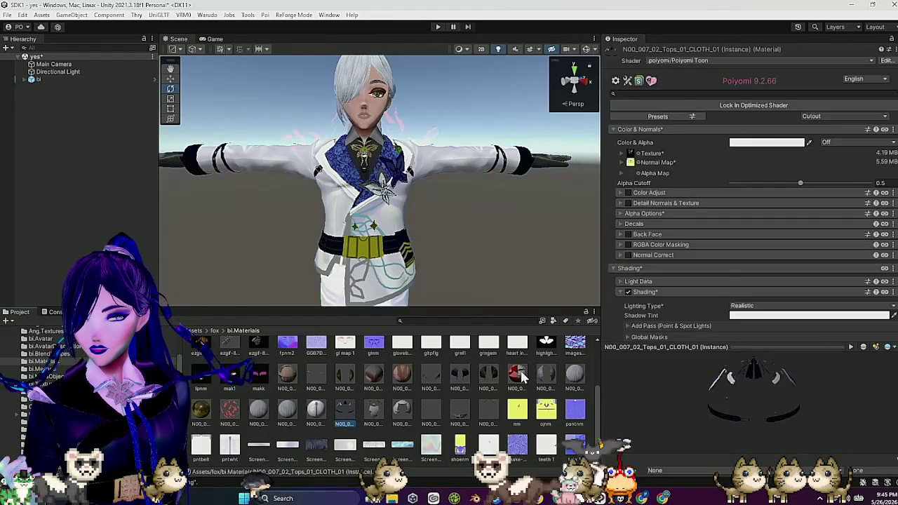
pyautogui.scroll(-5, 705, 283)
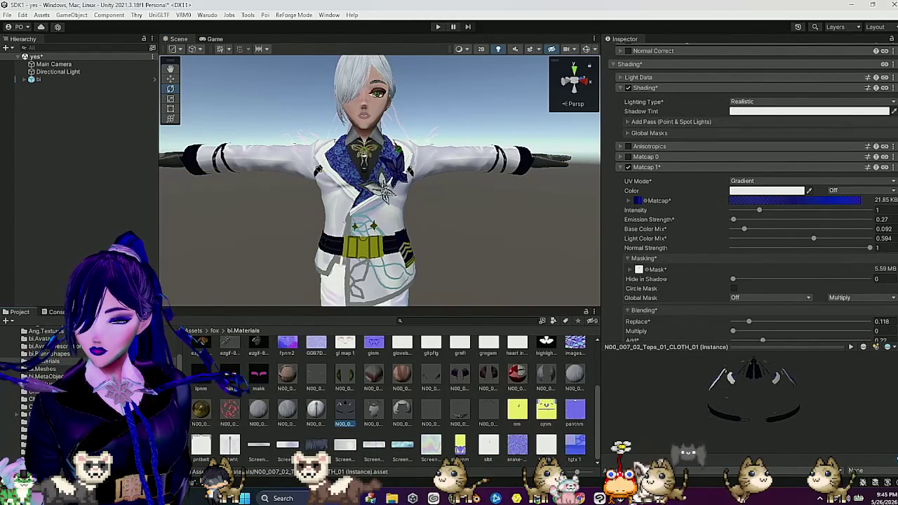
pyautogui.moveTo(598, 499)
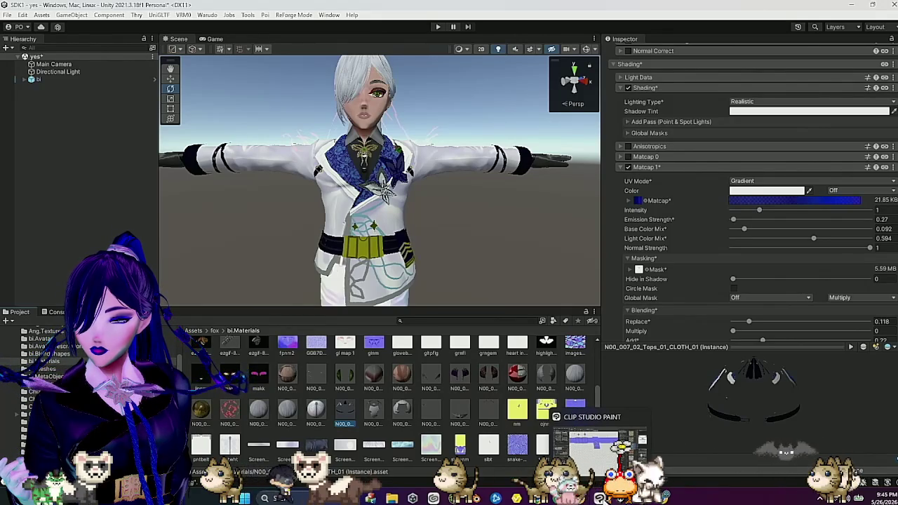
pyautogui.click(600, 443)
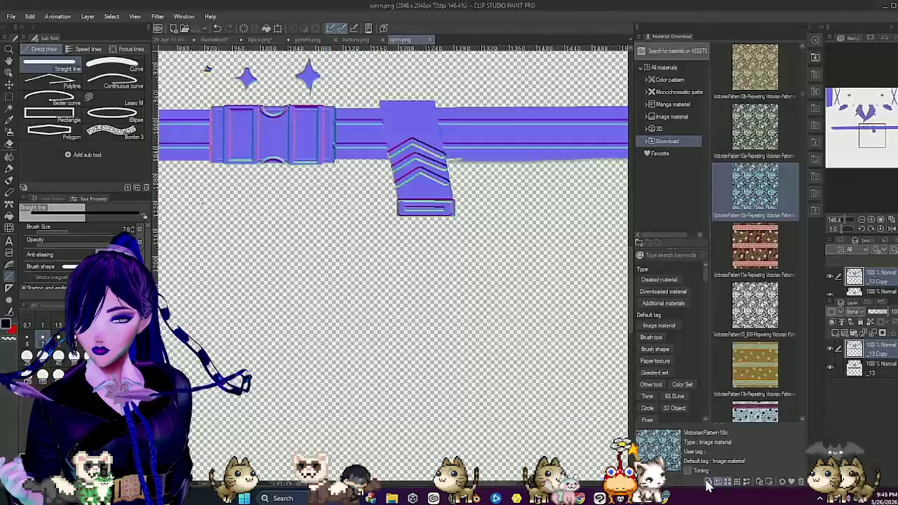
# Step: Hide the '_13 Copy' normal-map layer, pick Auto select, and make layer '_13' active
pyautogui.click(828, 345)
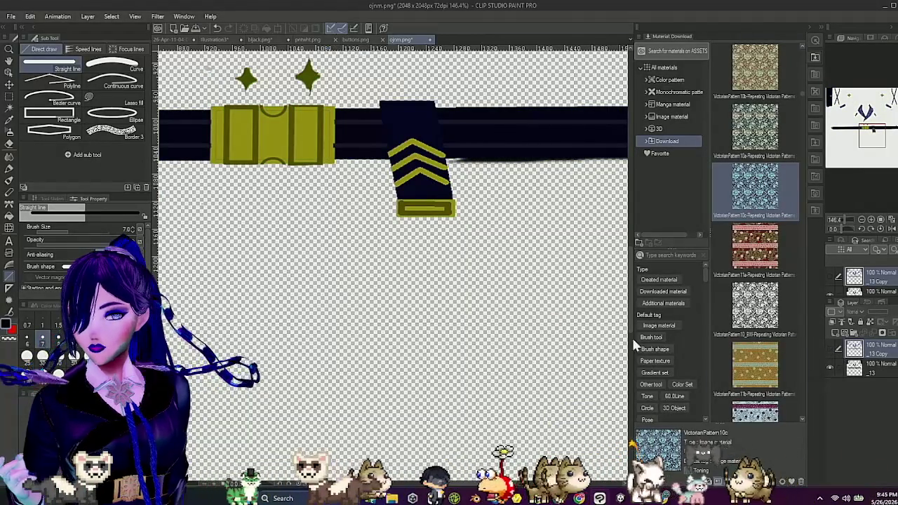
pyautogui.scroll(-5, 507, 276)
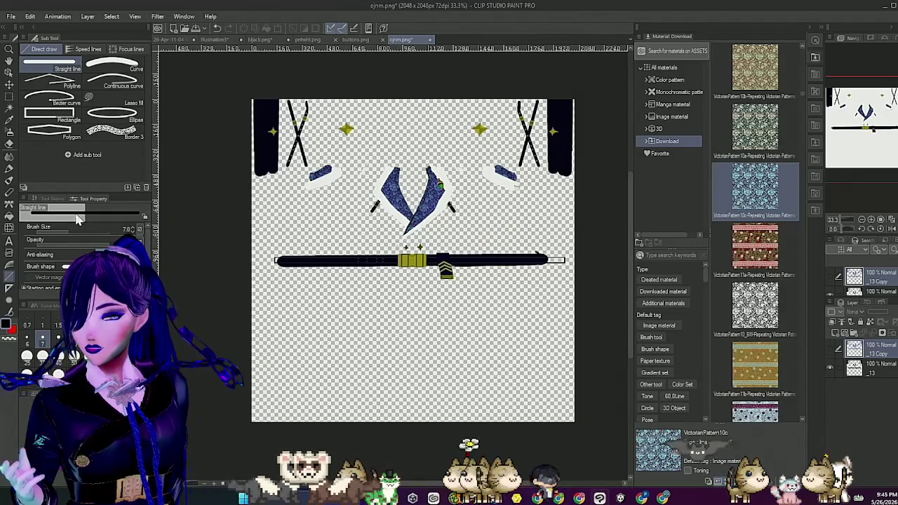
pyautogui.click(10, 108)
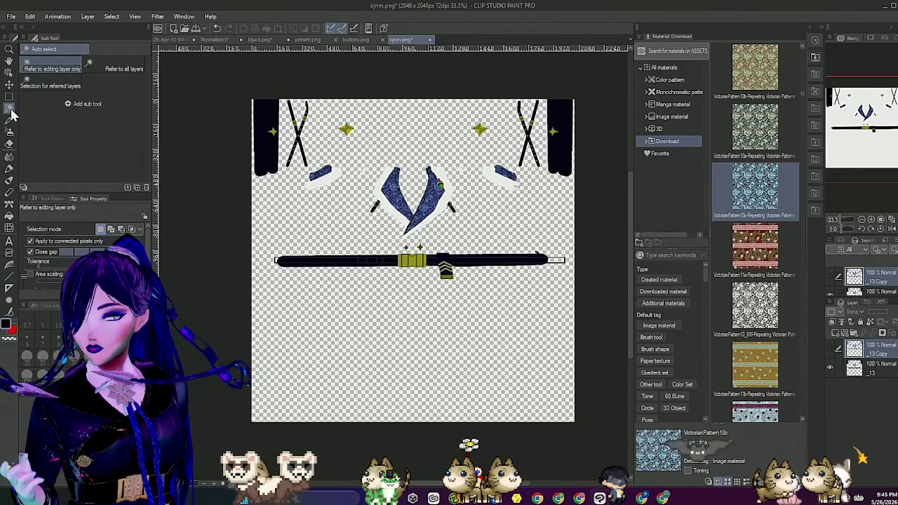
pyautogui.scroll(5, 414, 256)
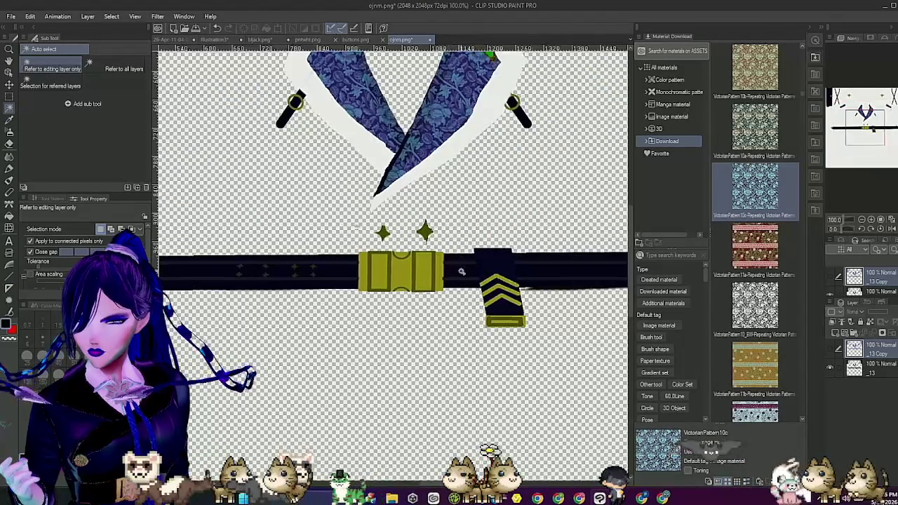
pyautogui.scroll(-6, 456, 148)
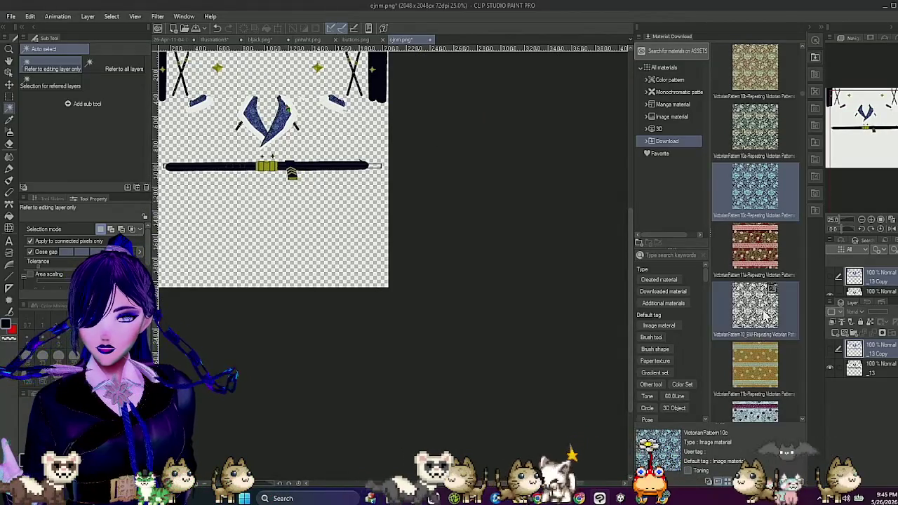
pyautogui.click(878, 367)
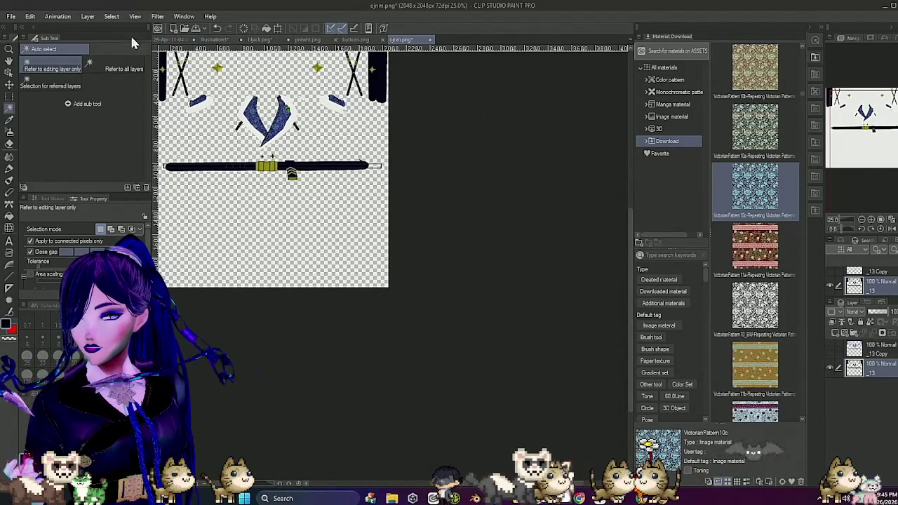
# Step: Select the dark belt band with Select Color Gamut at a 4.00 margin, sampling it twice
pyautogui.click(118, 19)
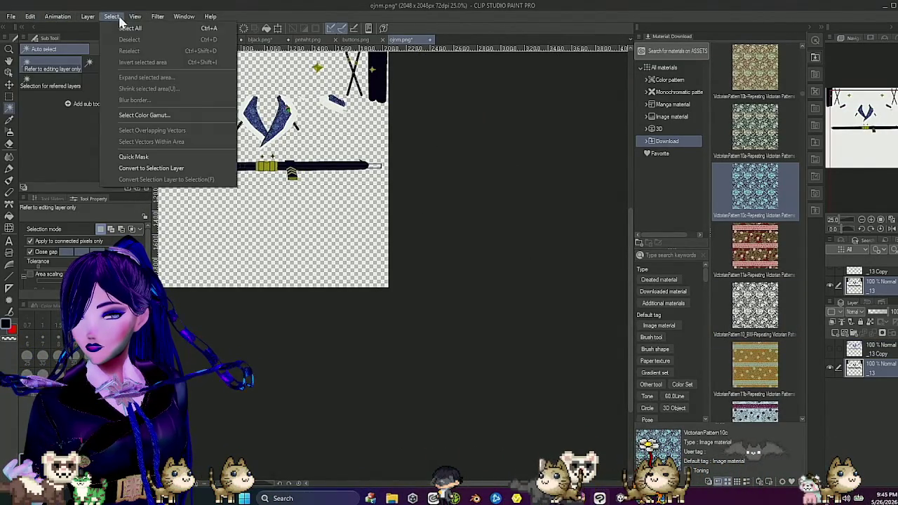
pyautogui.click(156, 118)
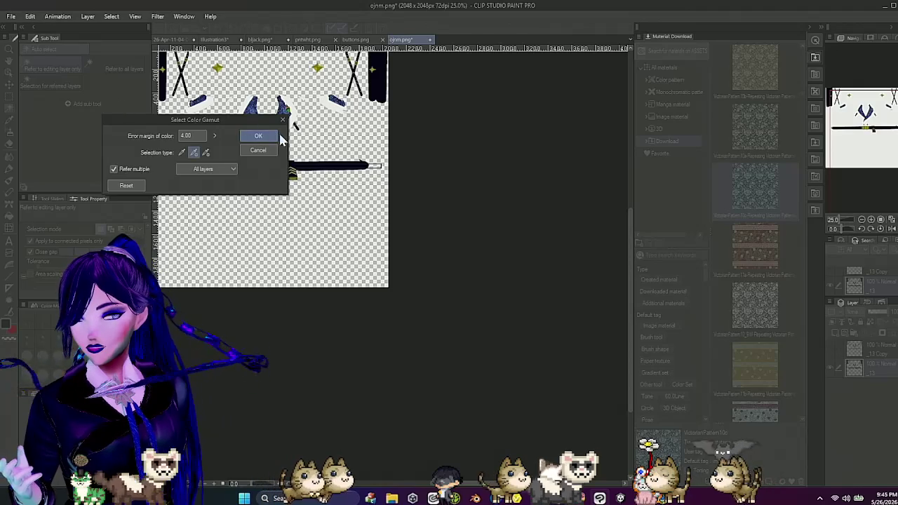
pyautogui.moveTo(223, 124)
pyautogui.mouseDown()
pyautogui.moveTo(474, 153)
pyautogui.moveTo(551, 142)
pyautogui.mouseUp()
pyautogui.scroll(3, 326, 156)
pyautogui.scroll(2, 330, 161)
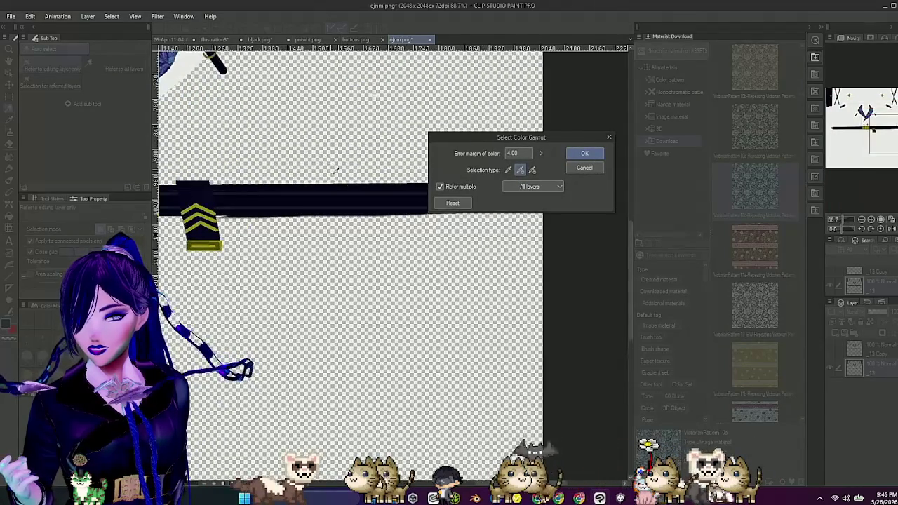
pyautogui.click(261, 195)
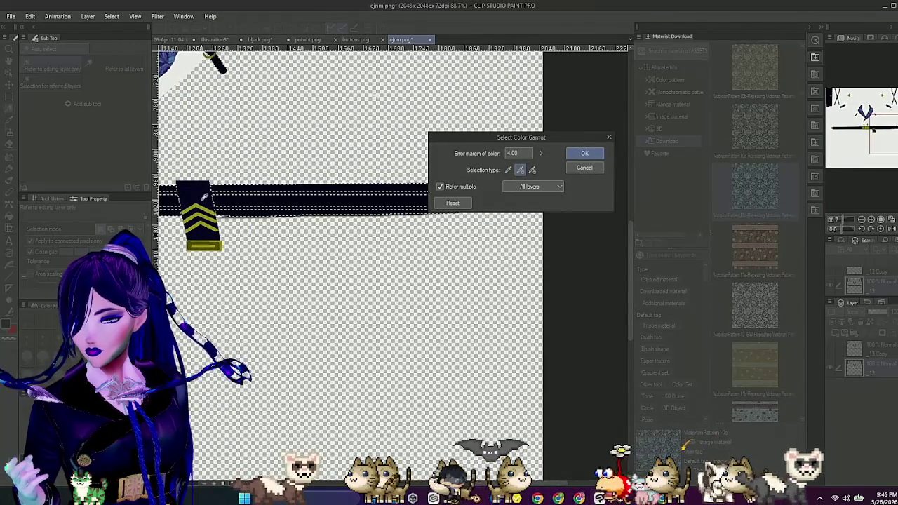
pyautogui.click(267, 190)
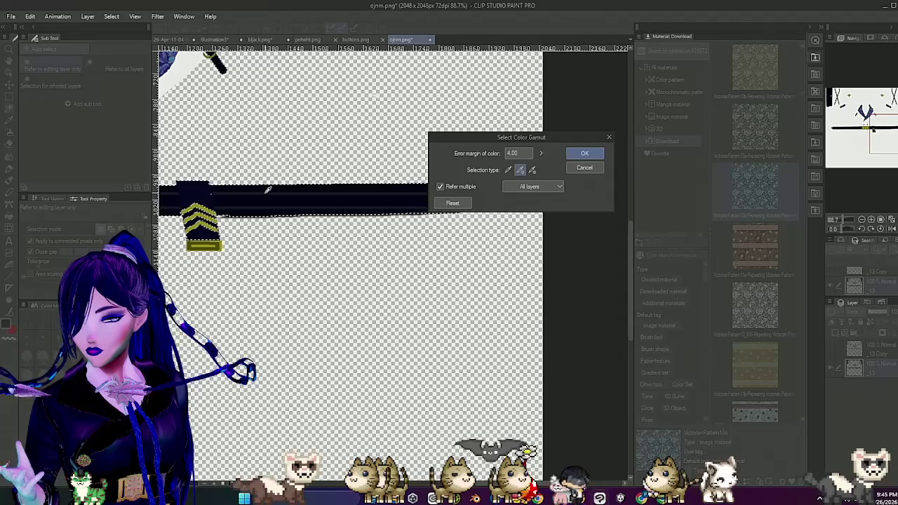
pyautogui.moveTo(632, 265)
pyautogui.mouseDown()
pyautogui.moveTo(632, 192)
pyautogui.moveTo(627, 282)
pyautogui.mouseUp()
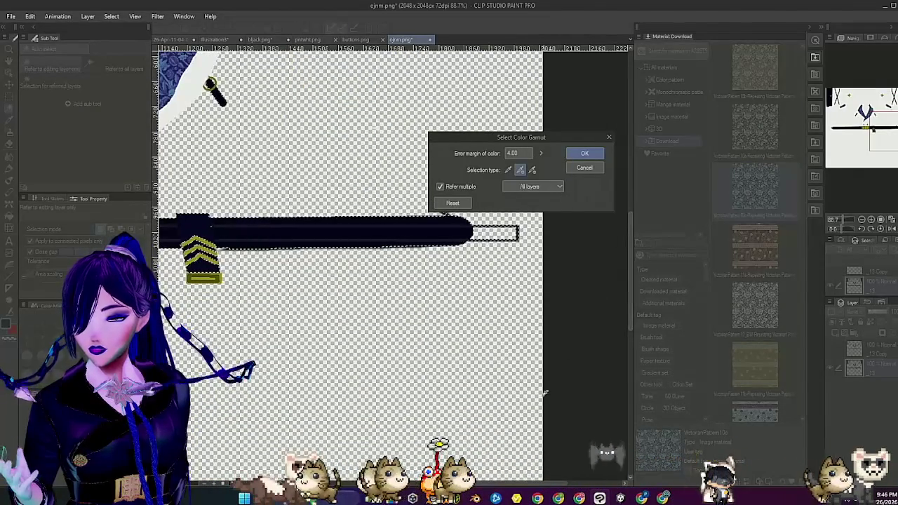
pyautogui.moveTo(579, 484)
pyautogui.mouseDown()
pyautogui.moveTo(417, 486)
pyautogui.moveTo(500, 481)
pyautogui.mouseUp()
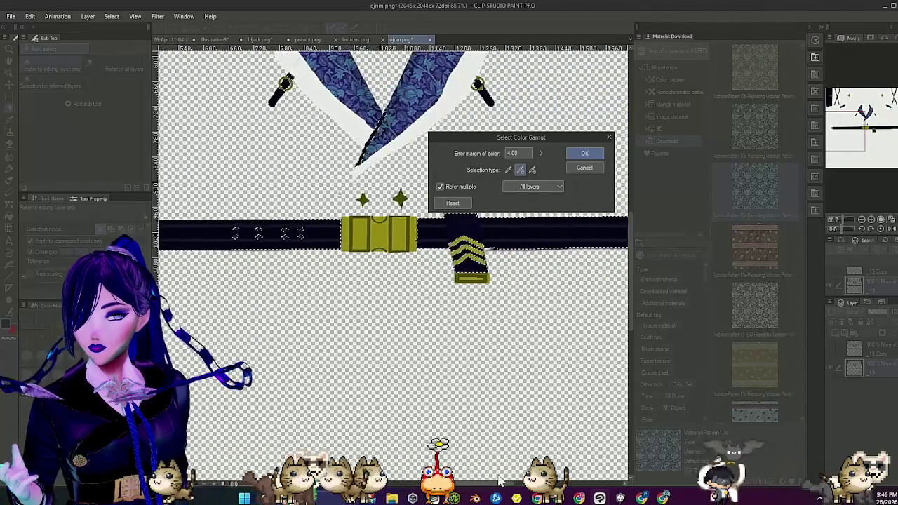
pyautogui.click(594, 156)
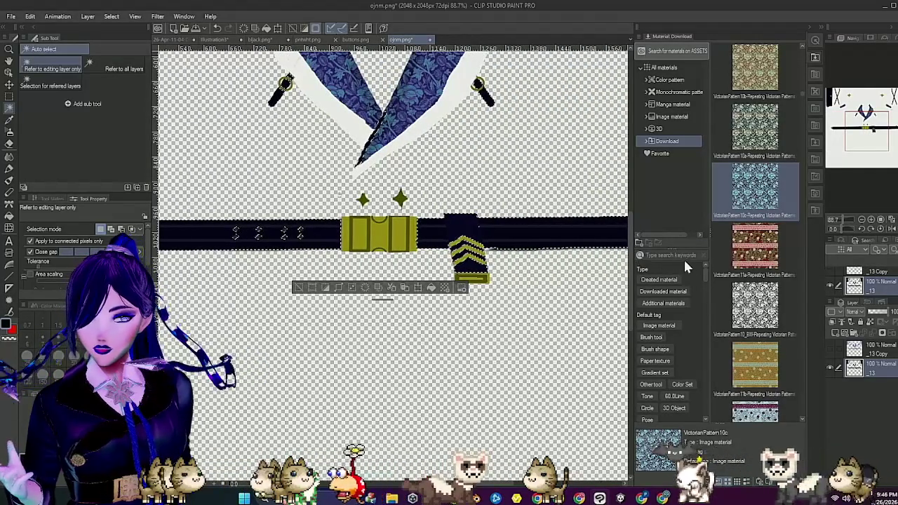
# Step: Paste the selected dark trim onto a new layer, hide the original, and erase a stray stroke
pyautogui.hotkey('ctrl', 'c')
pyautogui.hotkey('ctrl', 'v')
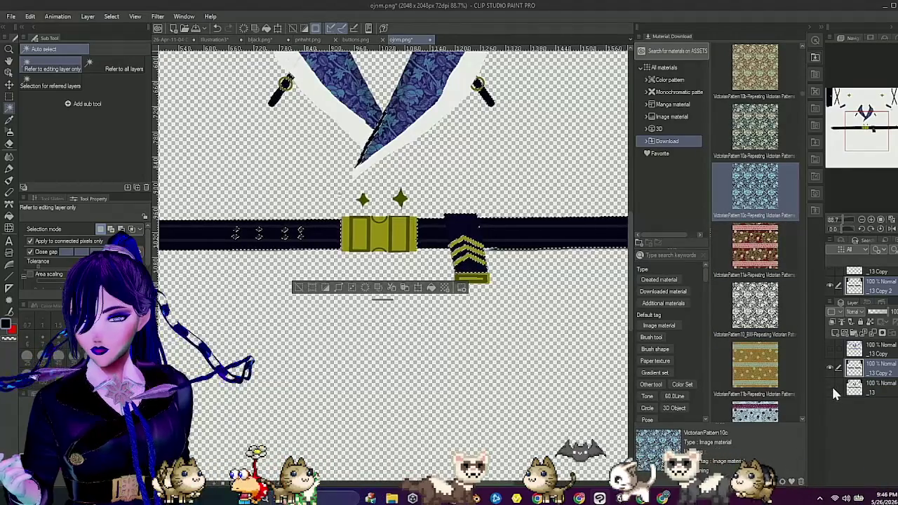
pyautogui.click(831, 385)
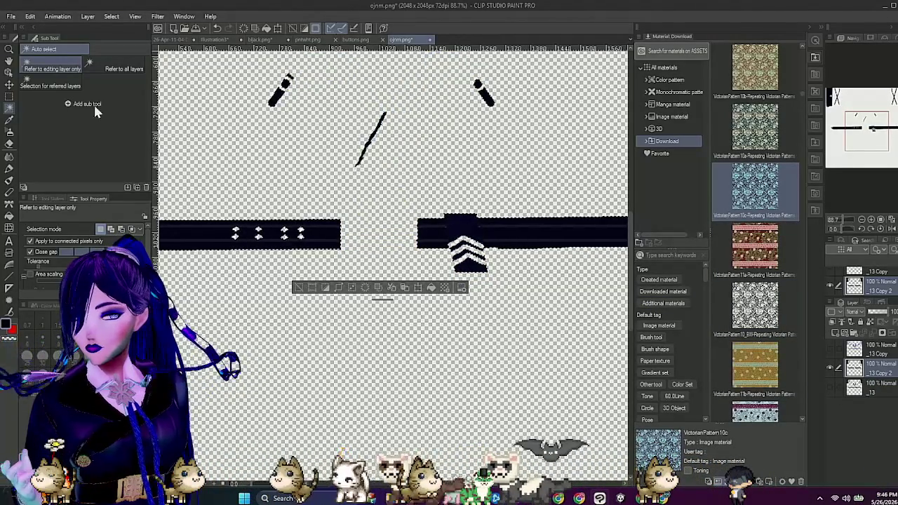
pyautogui.click(9, 143)
pyautogui.moveTo(345, 130); pyautogui.dragTo(360, 140)
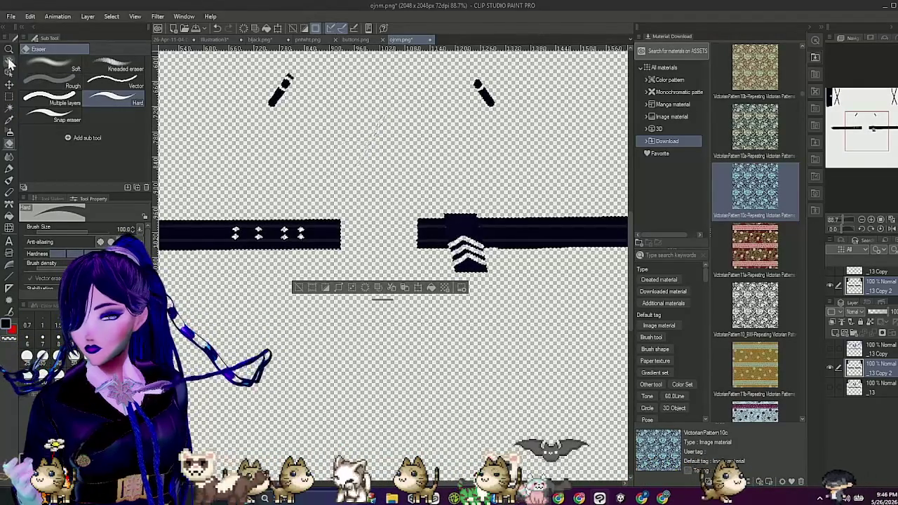
# Step: Save the texture as ojbelts.png in bi.Materials, accepting the PNG flattened-layers warning
pyautogui.click(11, 16)
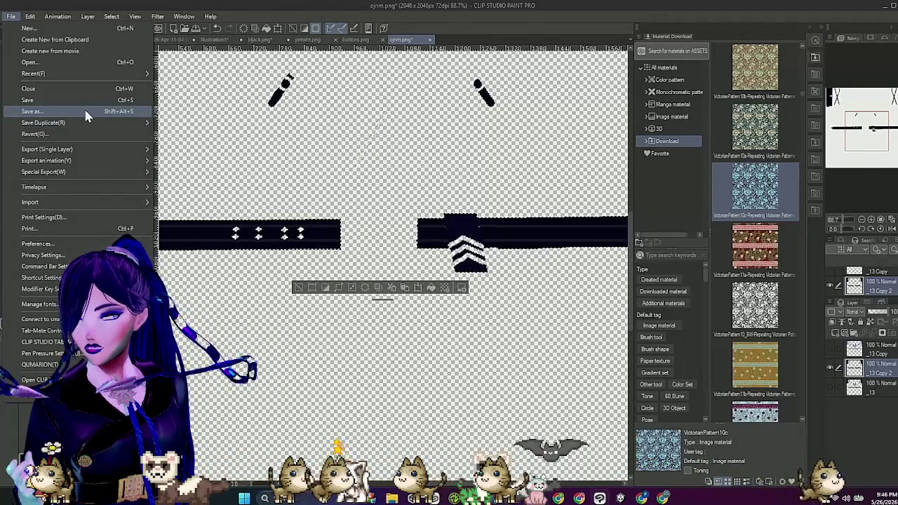
pyautogui.click(84, 106)
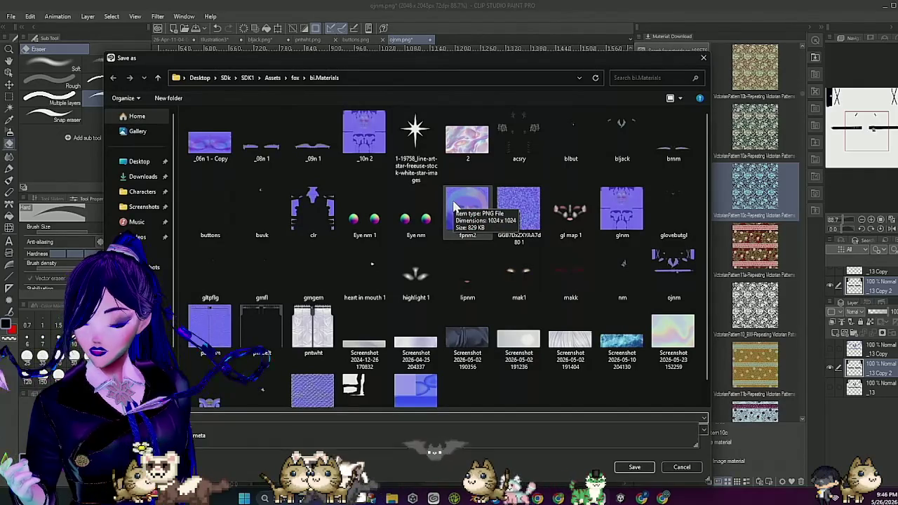
pyautogui.click(454, 206)
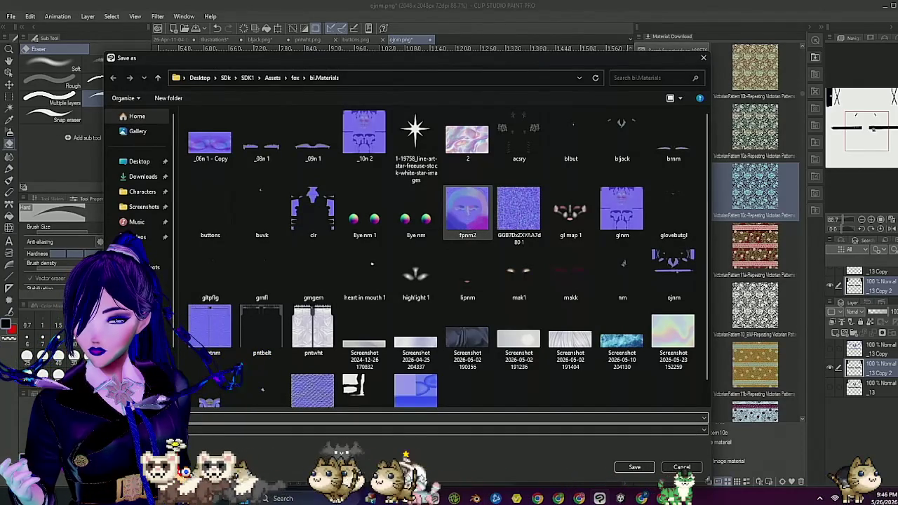
pyautogui.press('Return')
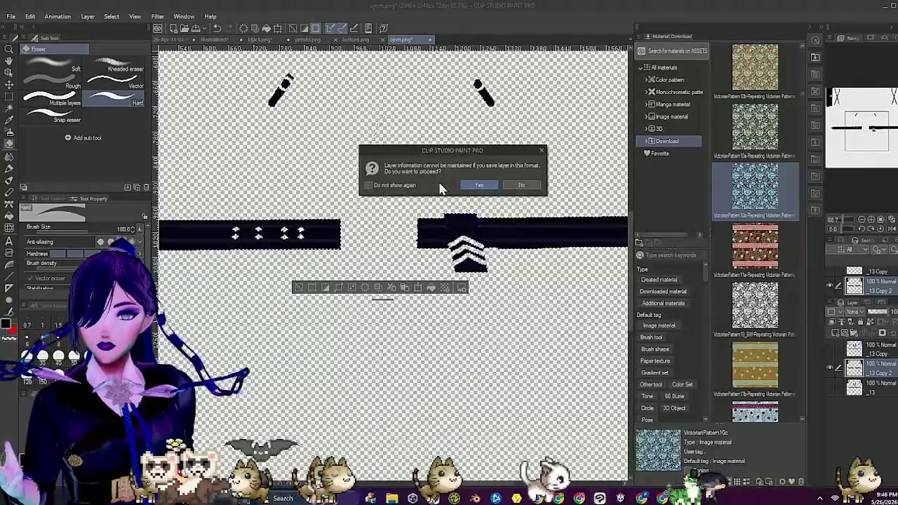
pyautogui.click(476, 185)
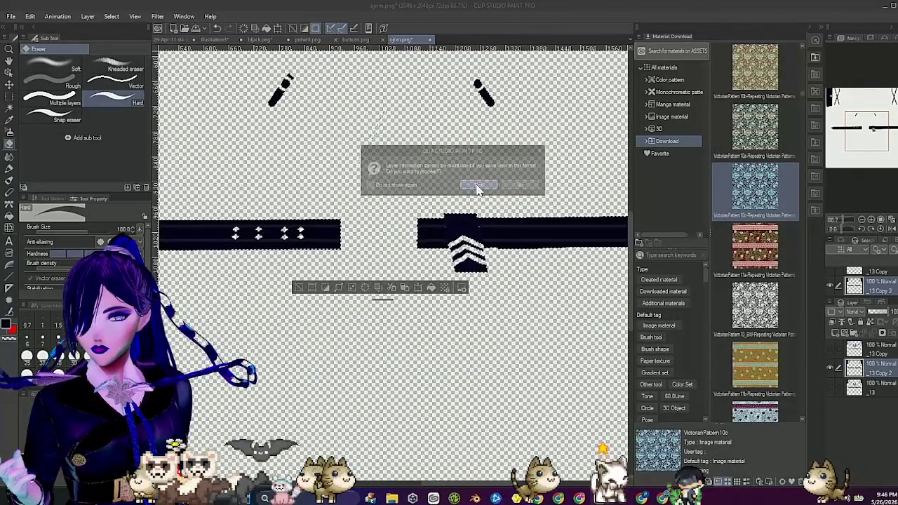
# Step: Show layer _13 again, make it the working layer with Auto select, and clear the selection
pyautogui.click(829, 366)
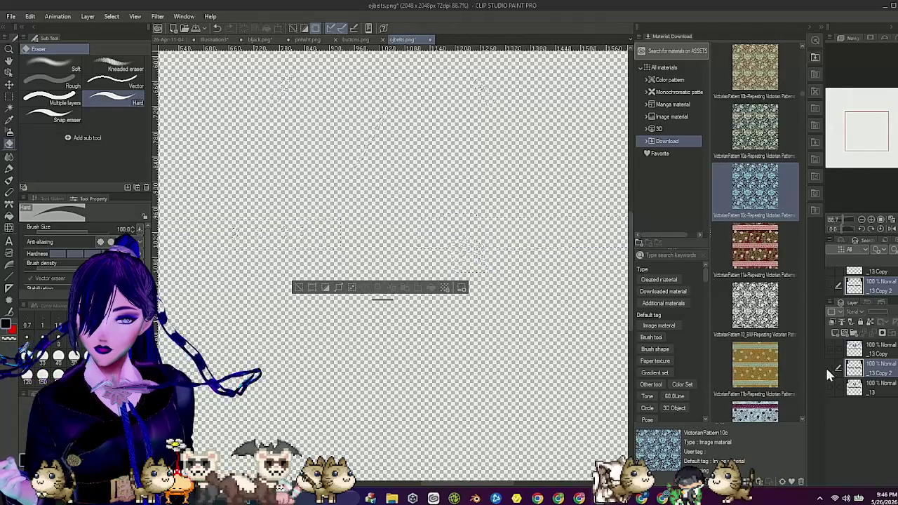
pyautogui.click(837, 387)
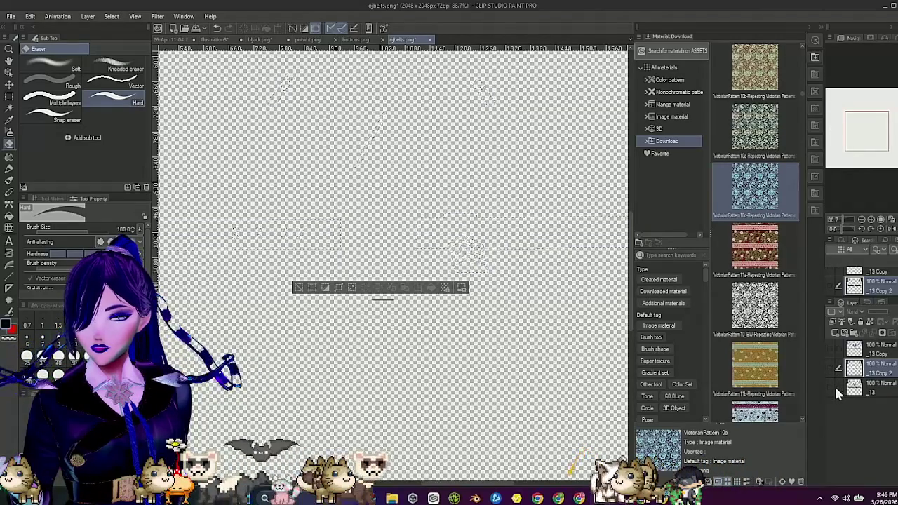
pyautogui.click(831, 386)
pyautogui.scroll(-3, 449, 258)
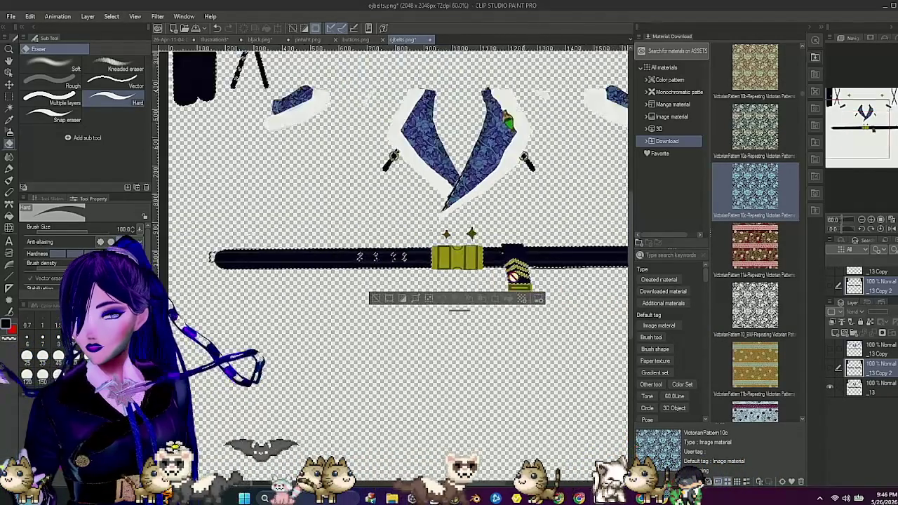
pyautogui.click(10, 106)
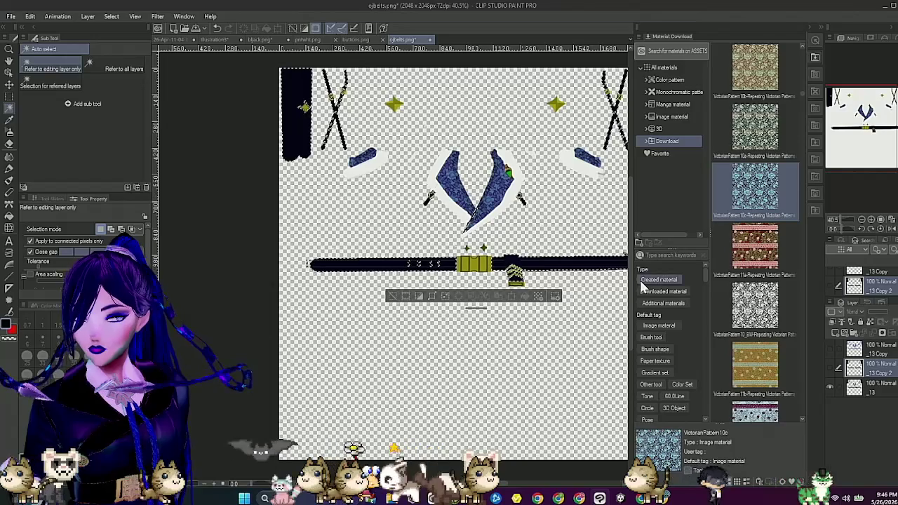
pyautogui.click(853, 385)
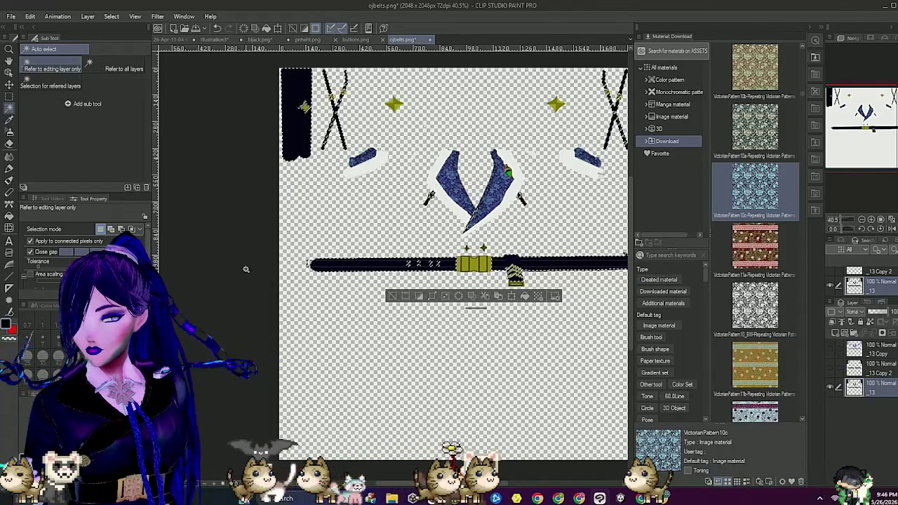
pyautogui.hotkey('ctrl', 'd')
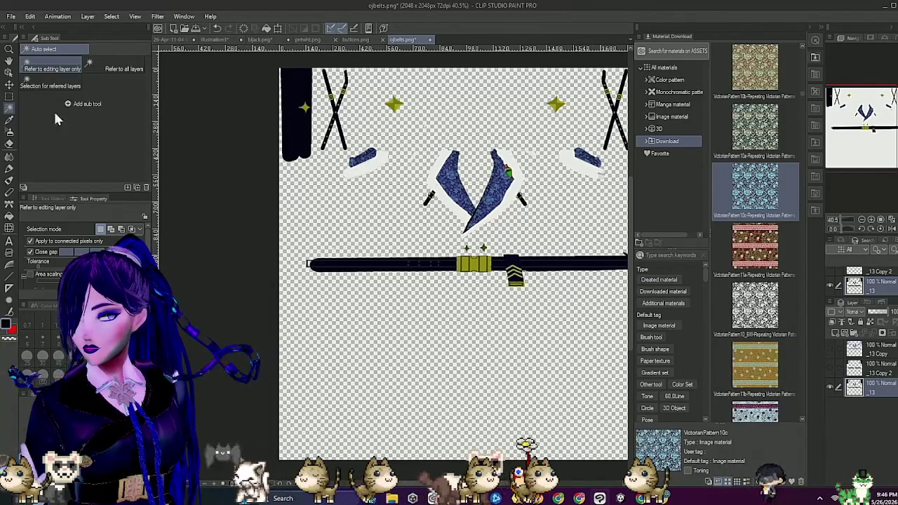
# Step: Select the yellow buckle and chevron hardware with Select Color Gamut at error margin 6
pyautogui.click(112, 16)
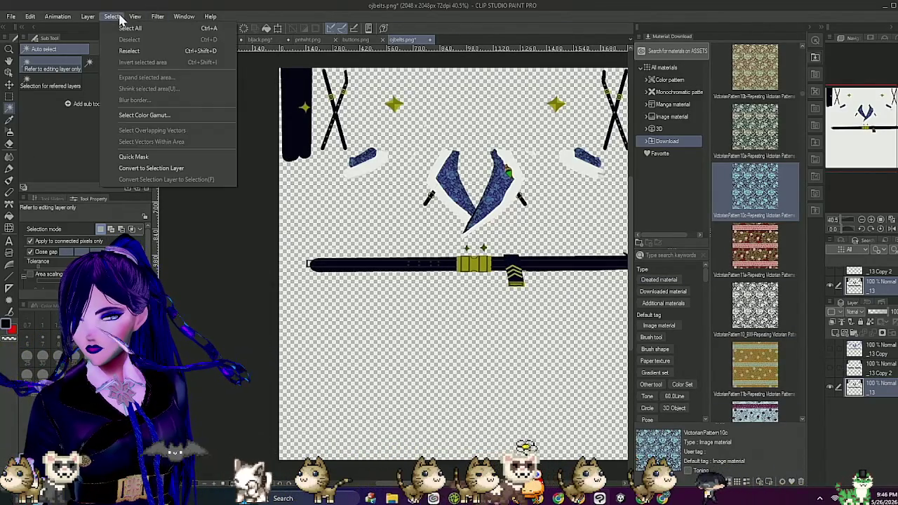
pyautogui.click(167, 108)
pyautogui.scroll(5, 511, 278)
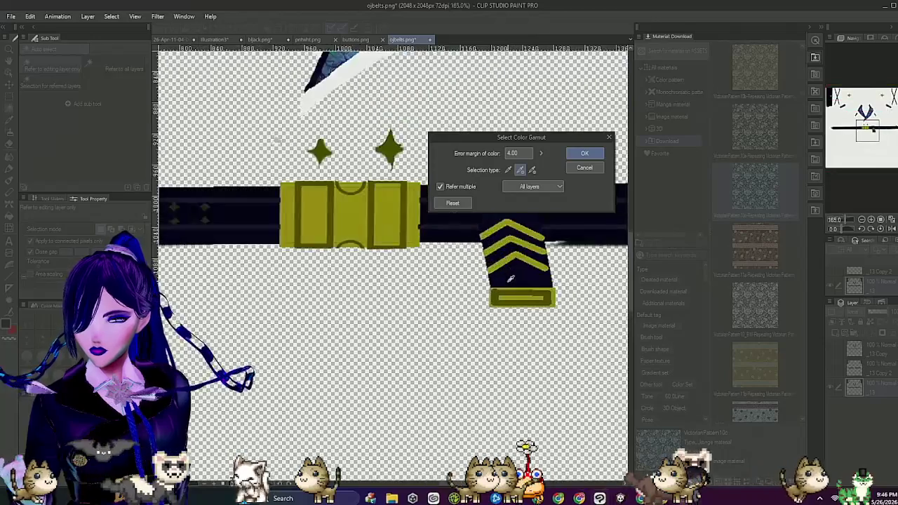
pyautogui.scroll(2, 510, 279)
pyautogui.click(507, 296)
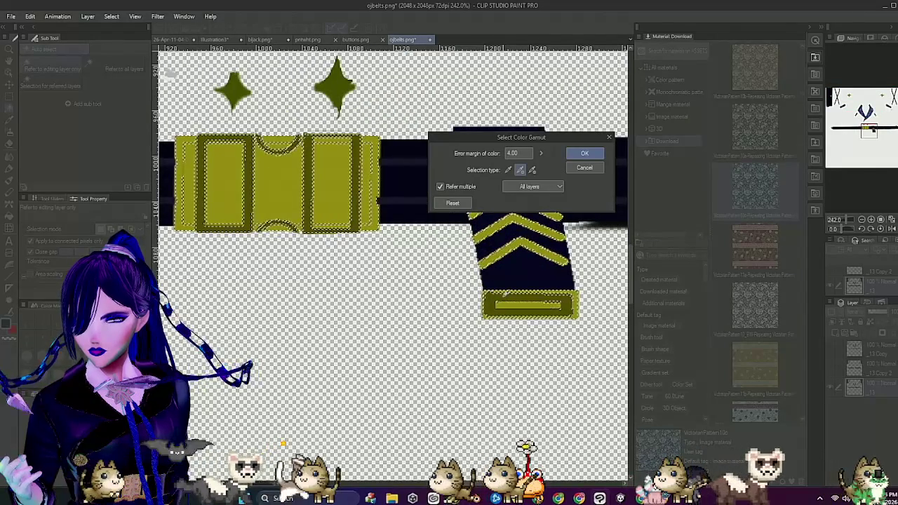
pyautogui.click(526, 155)
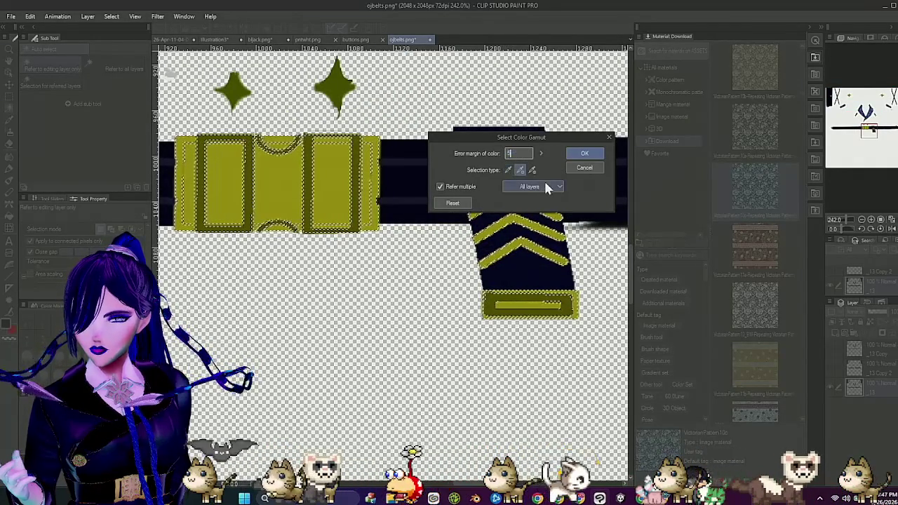
pyautogui.write('6')
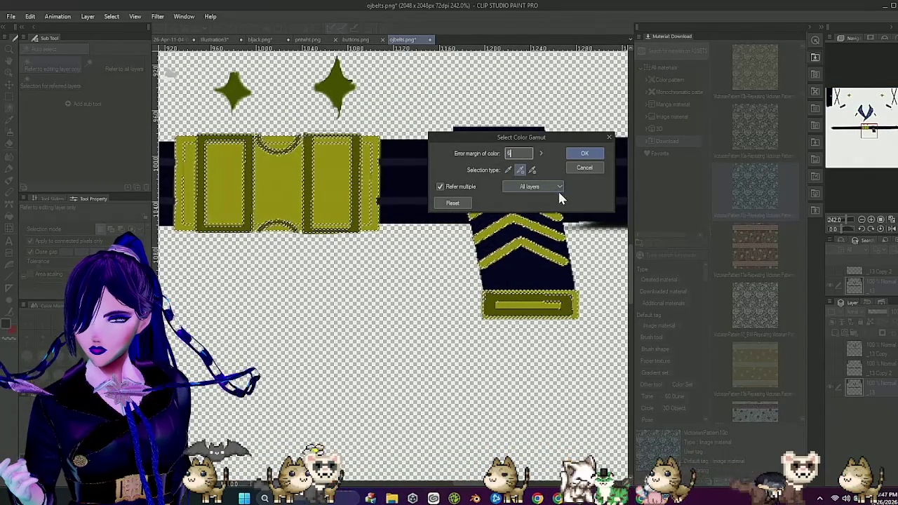
pyautogui.press('Return')
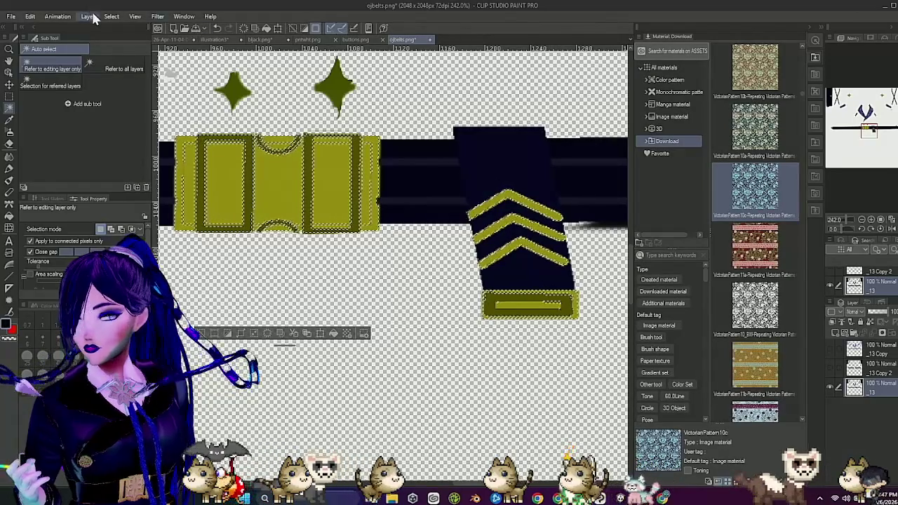
pyautogui.click(107, 18)
pyautogui.click(163, 109)
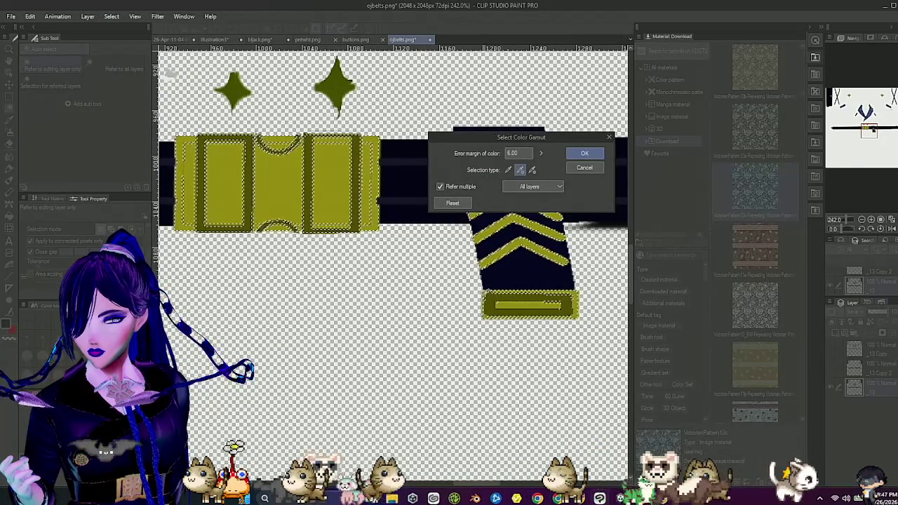
pyautogui.scroll(5, 498, 297)
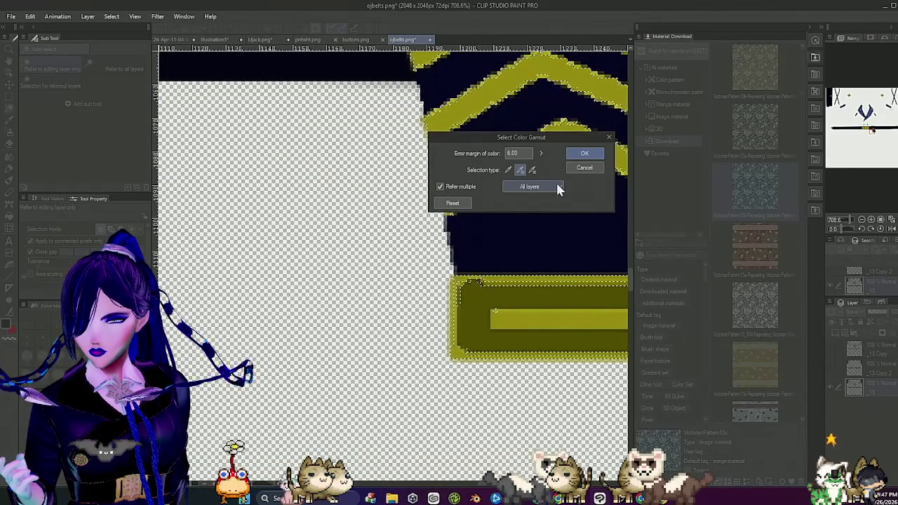
pyautogui.click(583, 155)
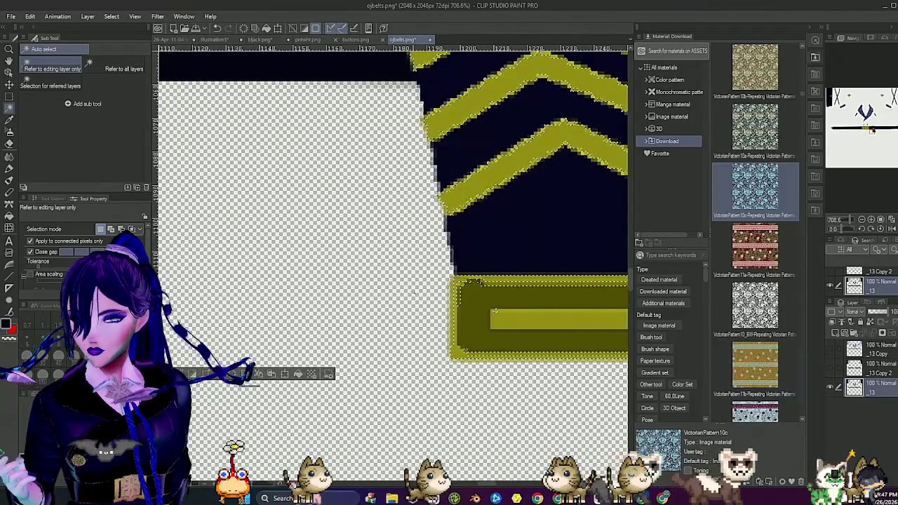
pyautogui.scroll(-15, 423, 284)
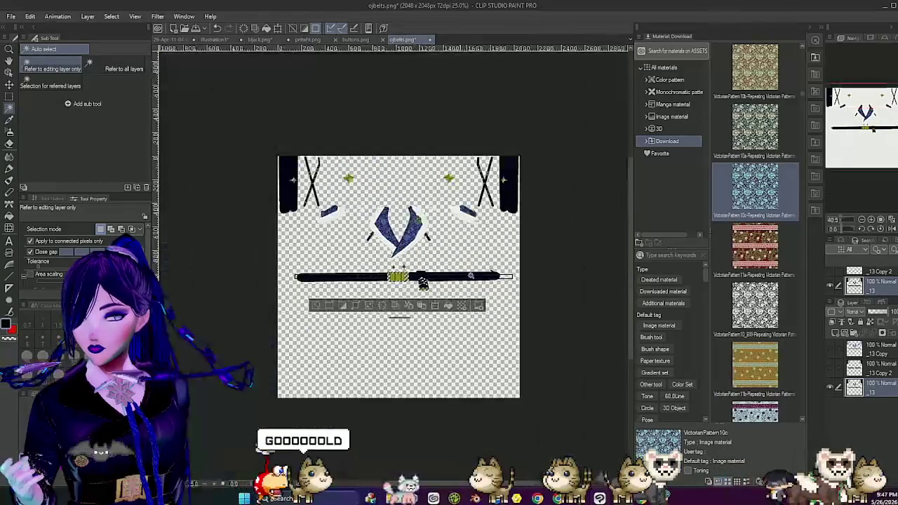
# Step: Sample the yellow buckle in Select Color Gamut at 6.00 and zoom in to check the preview edges
pyautogui.scroll(3, 382, 279)
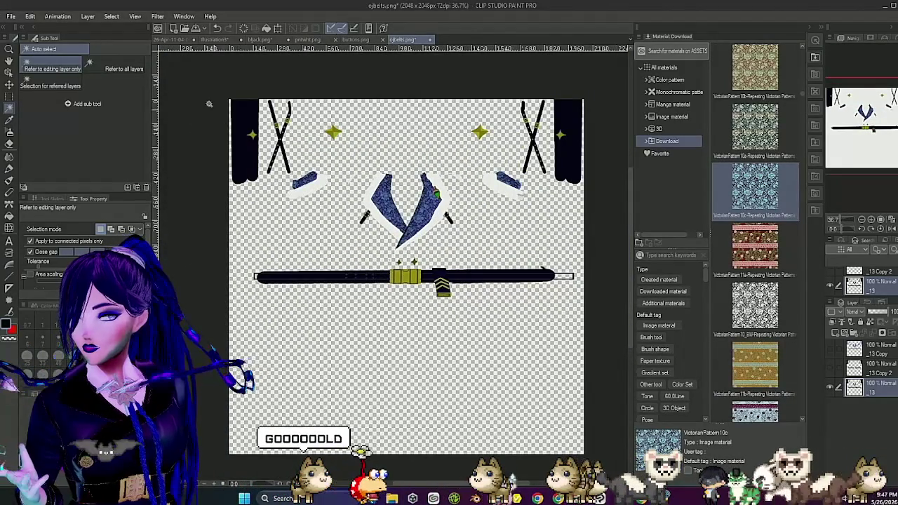
pyautogui.click(112, 17)
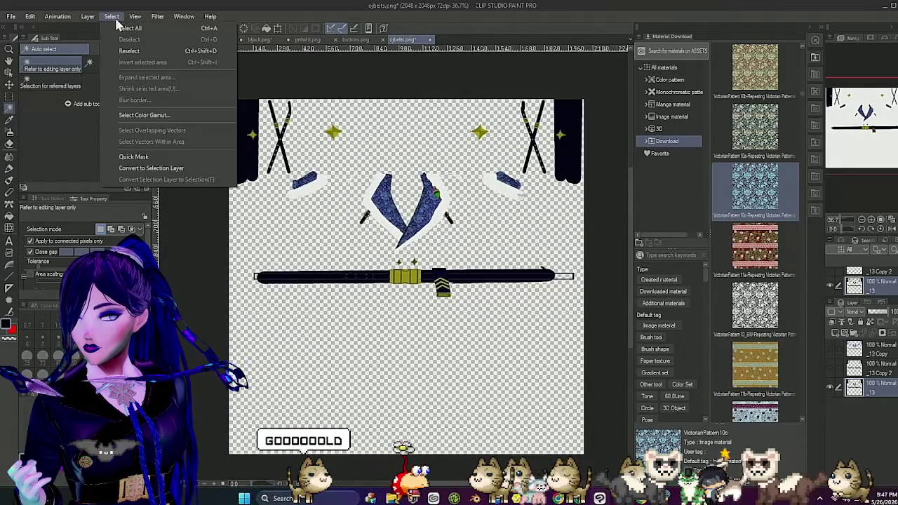
pyautogui.click(153, 116)
pyautogui.scroll(12, 432, 291)
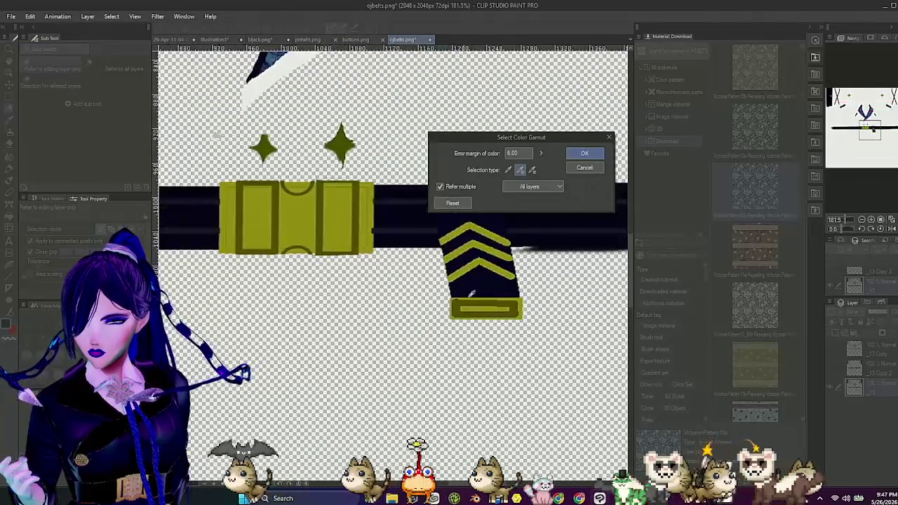
pyautogui.click(479, 304)
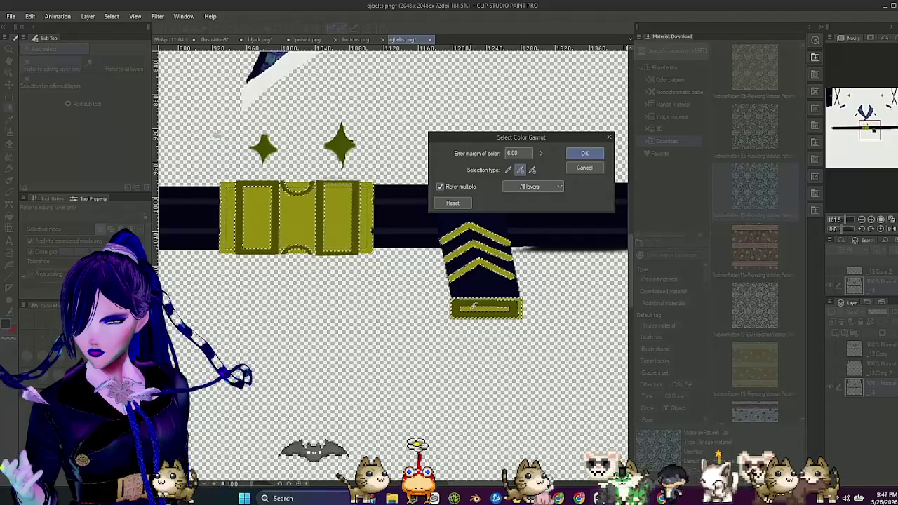
pyautogui.scroll(6, 478, 303)
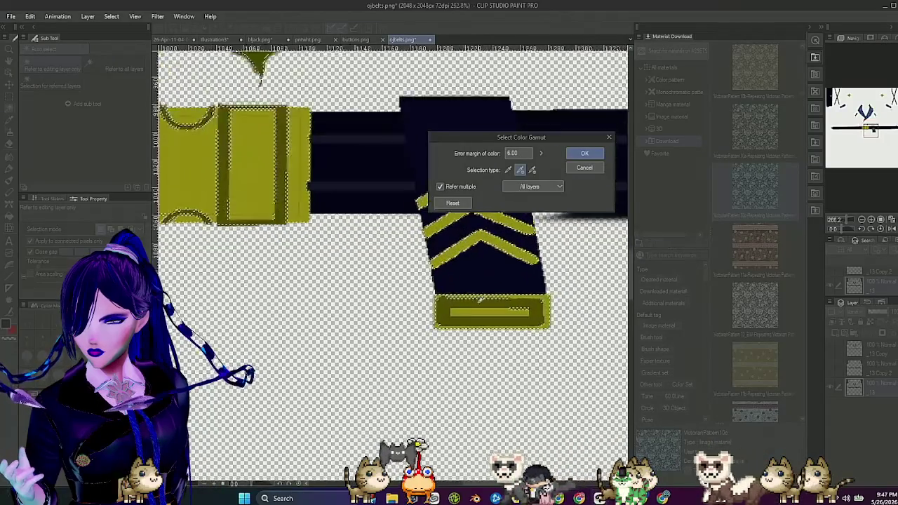
pyautogui.scroll(-8, 449, 292)
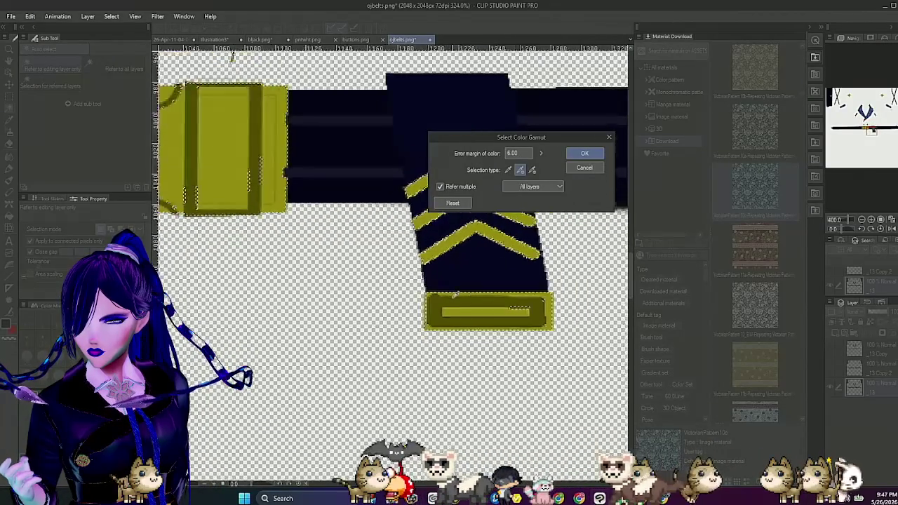
pyautogui.scroll(3, 425, 233)
pyautogui.scroll(5, 425, 234)
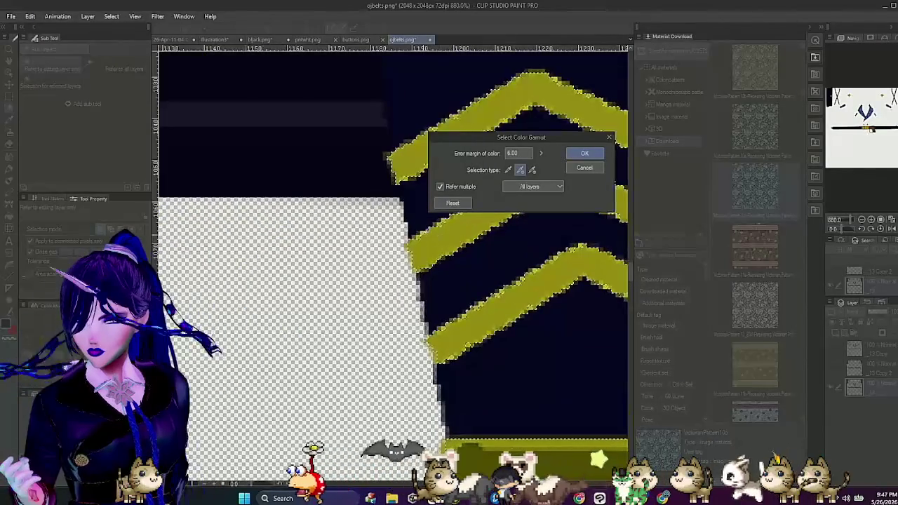